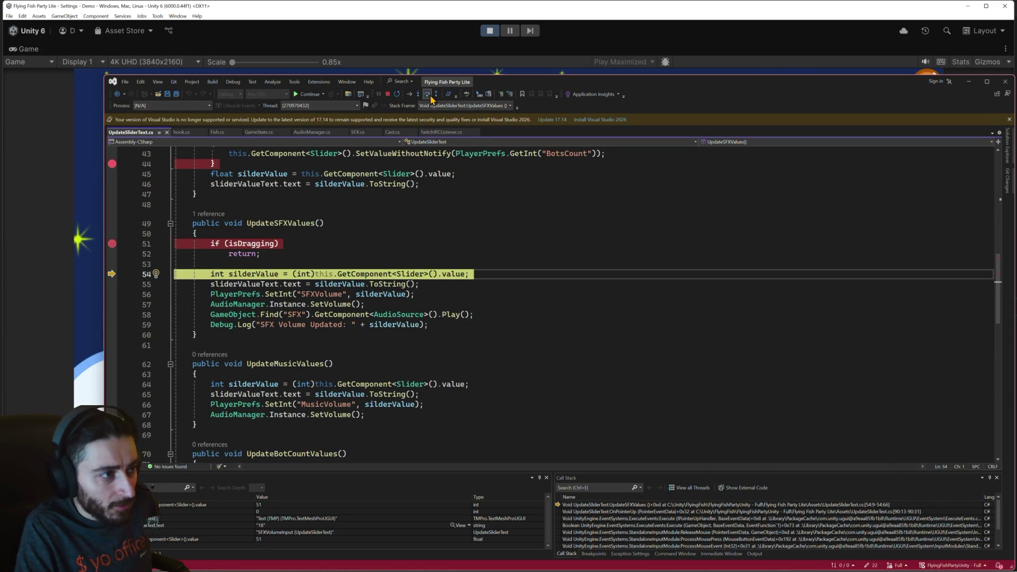
Step: Step over lines 54–56 of UpdateSFXValues, then step into AudioManager.SetVolume
left_click(431, 100)
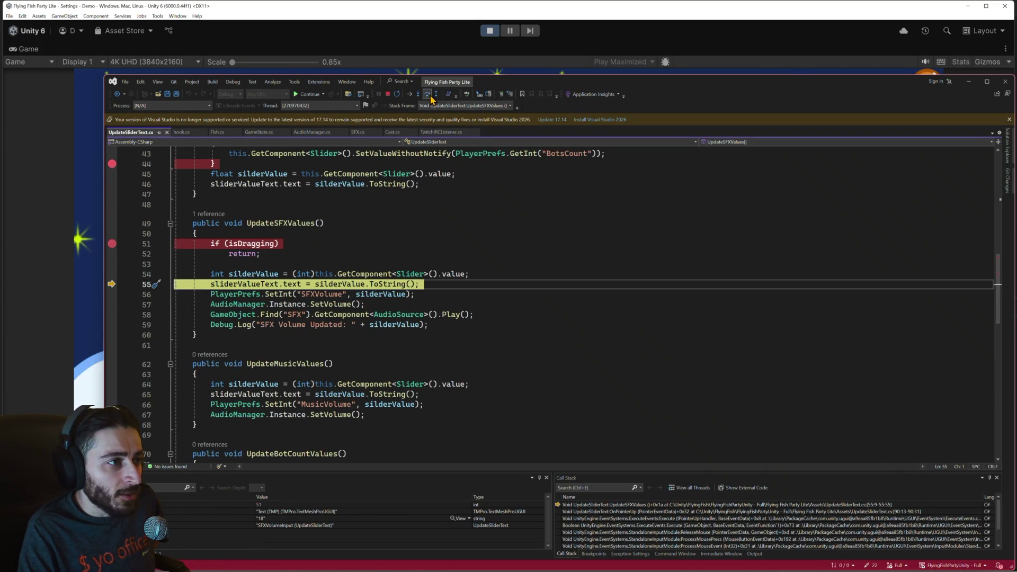
left_click(431, 99)
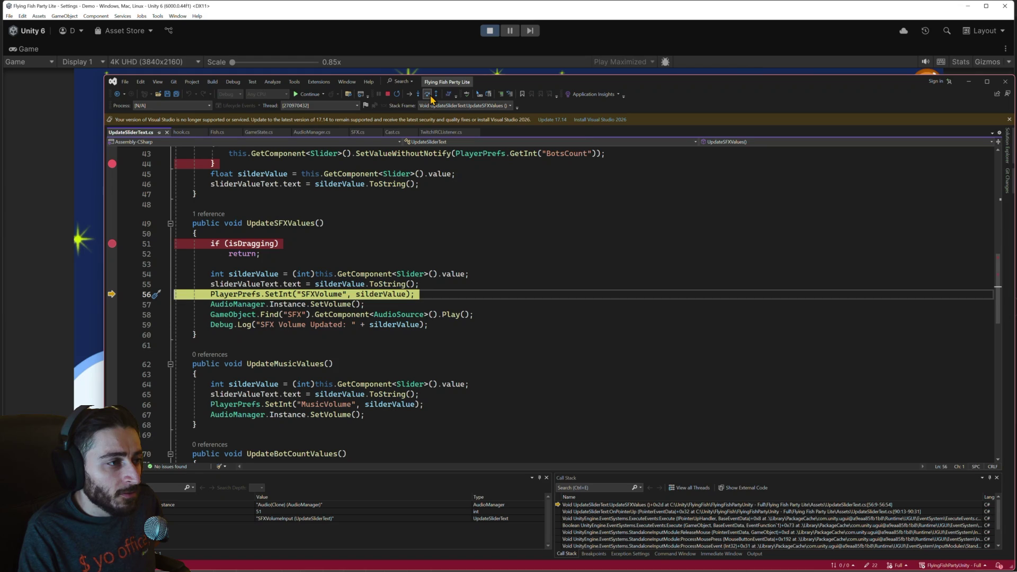
left_click(431, 99)
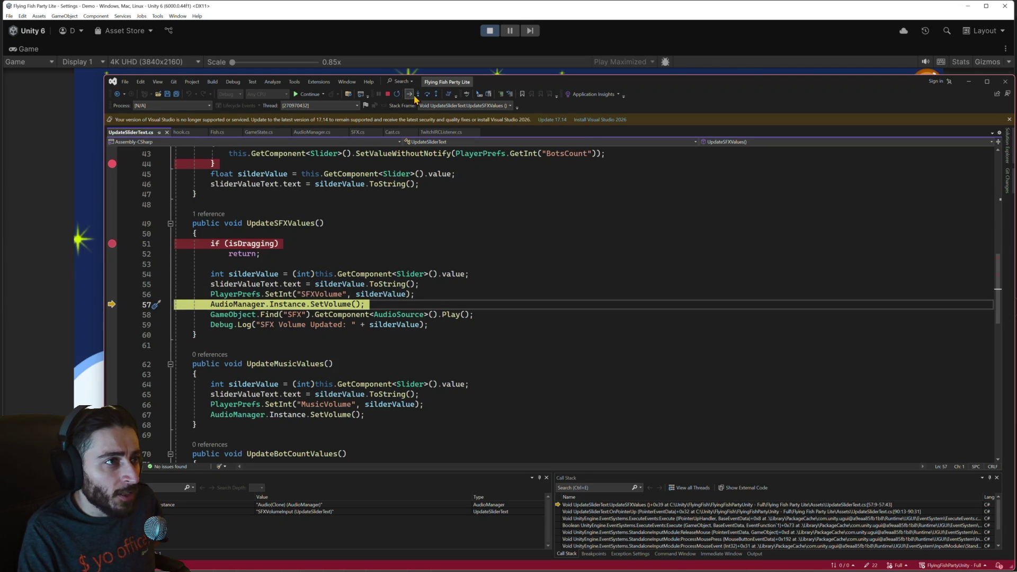
left_click(419, 94)
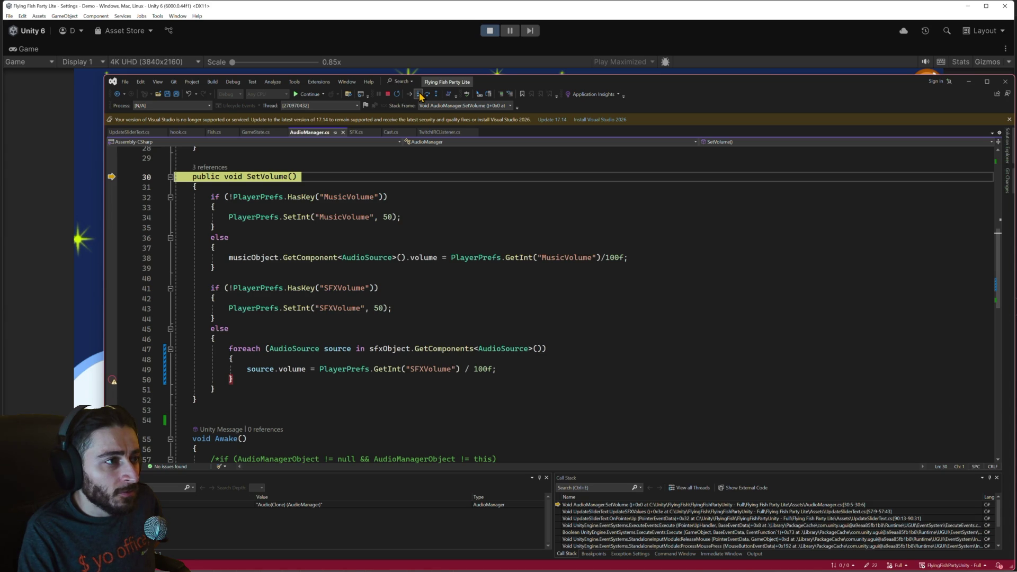
Step: Step through SetVolume's music and SFX volume checks to the foreach, then return to line 58
left_click(431, 99)
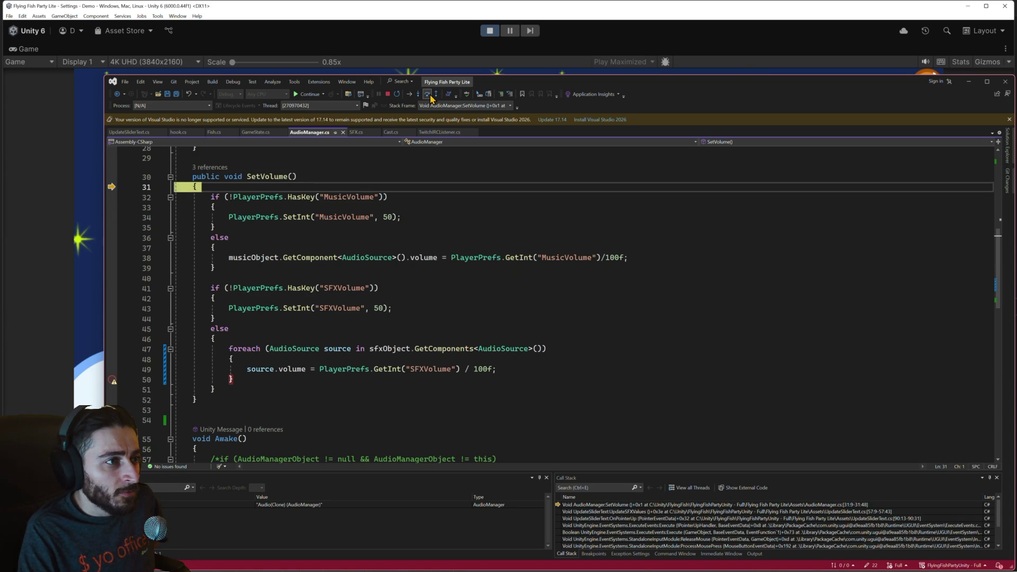
left_click(431, 97)
left_click(431, 98)
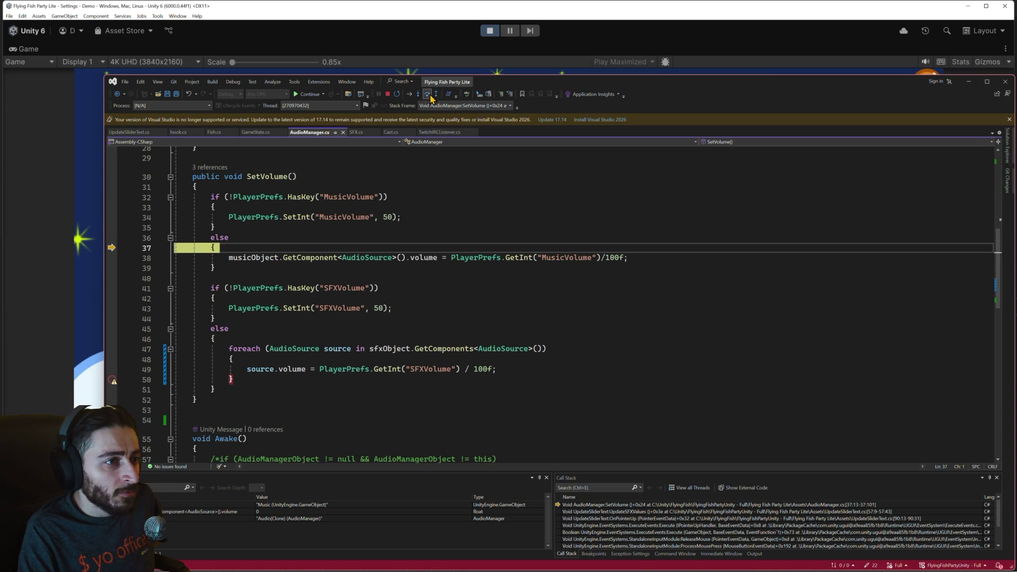
left_click(431, 98)
left_click(431, 98)
left_click(430, 98)
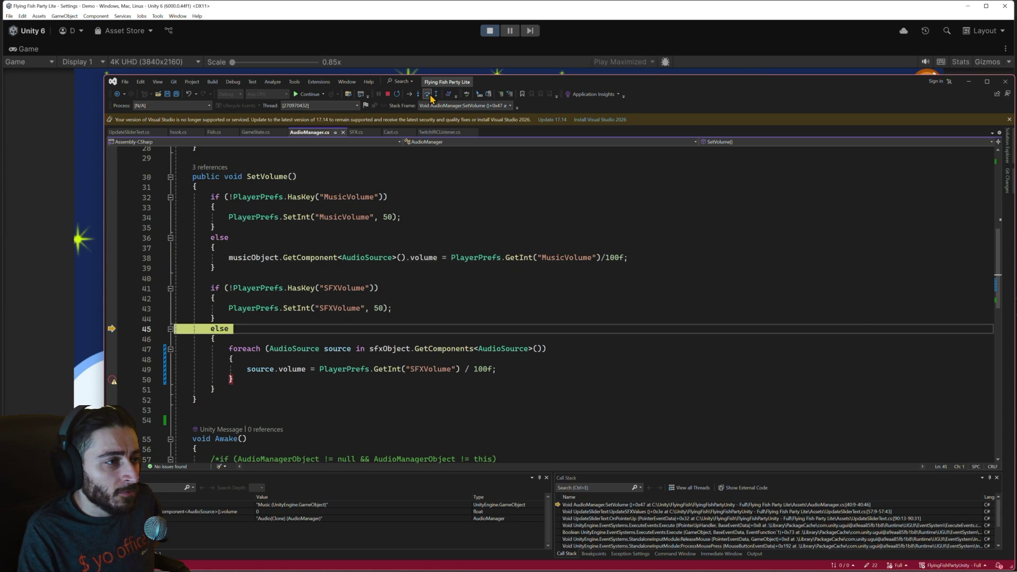
left_click(431, 98)
left_click(431, 98)
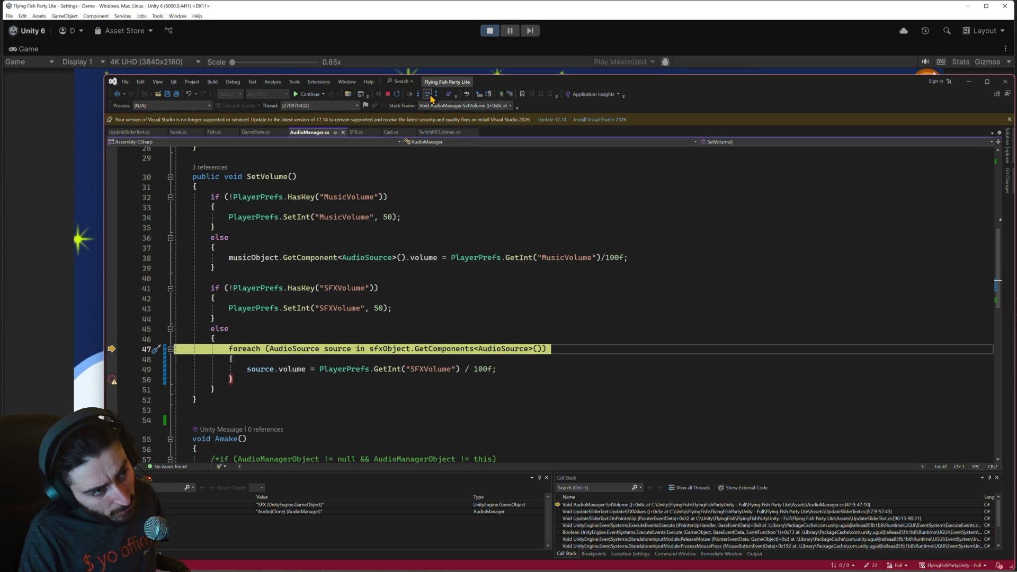
left_click(431, 98)
left_click(431, 98)
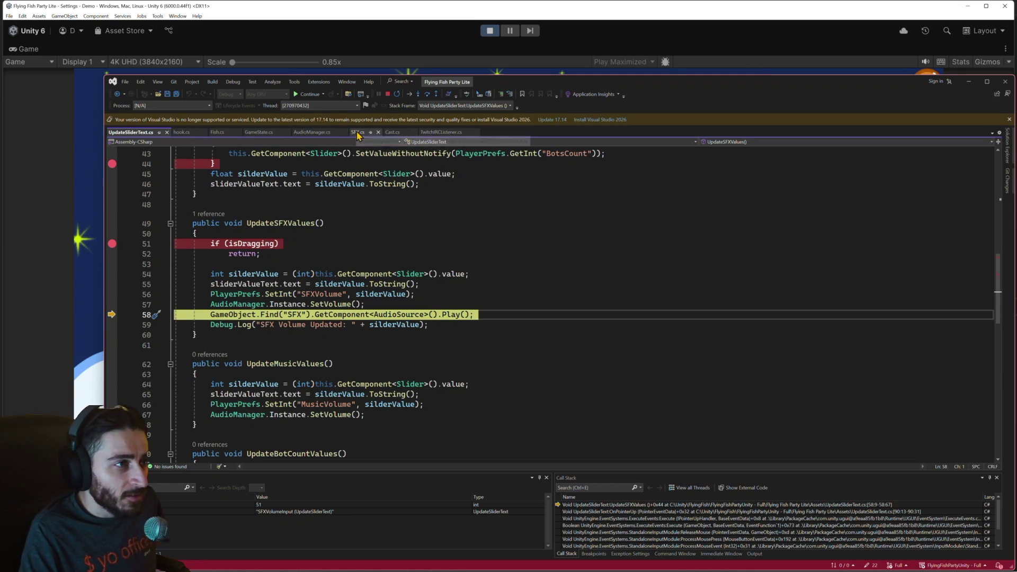
Step: Find the public sfxObject field declared at line 13 of AudioManager.cs, then resume the game
left_click(309, 132)
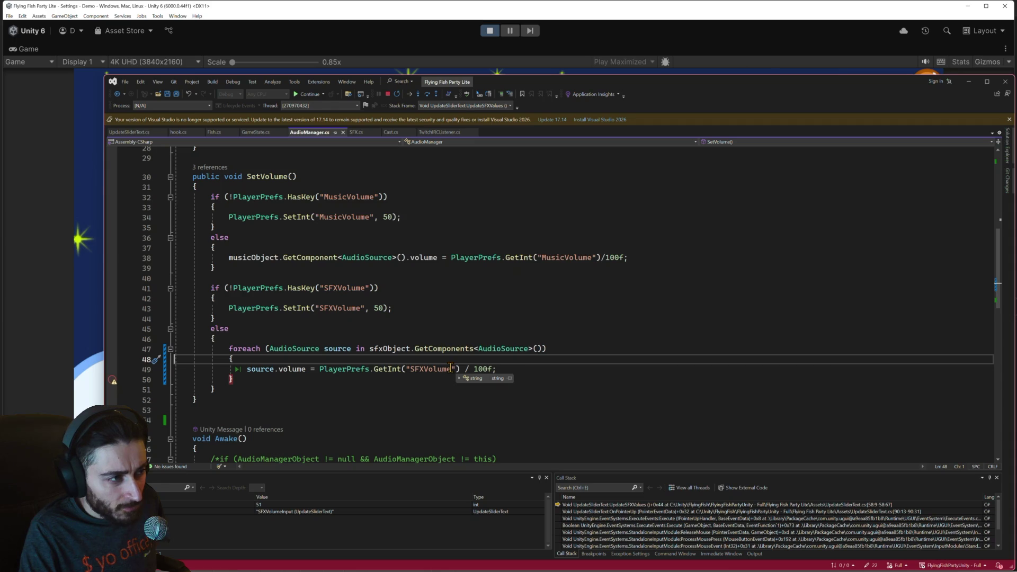
left_click(389, 350)
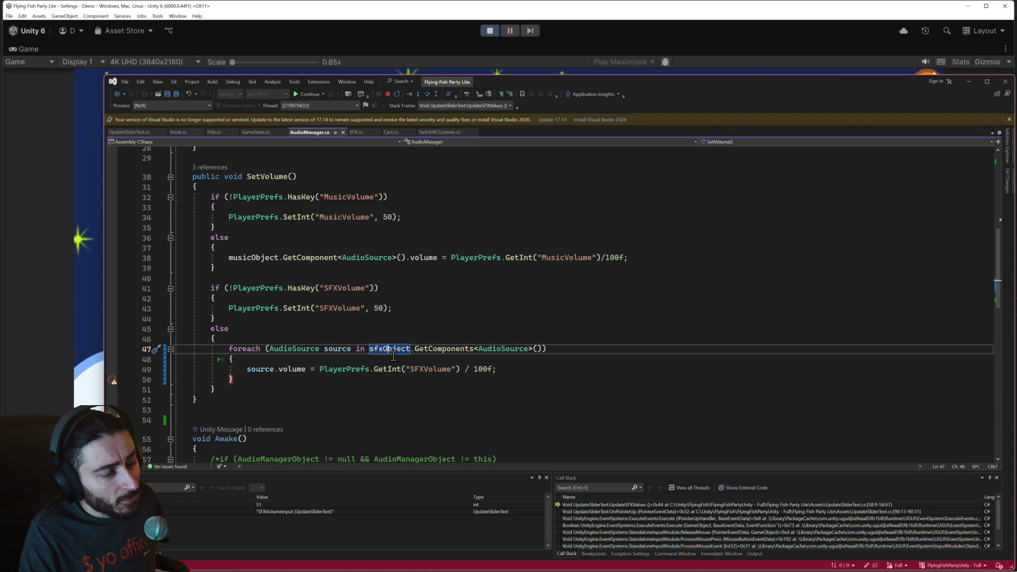
scroll(392, 358, "up", 9)
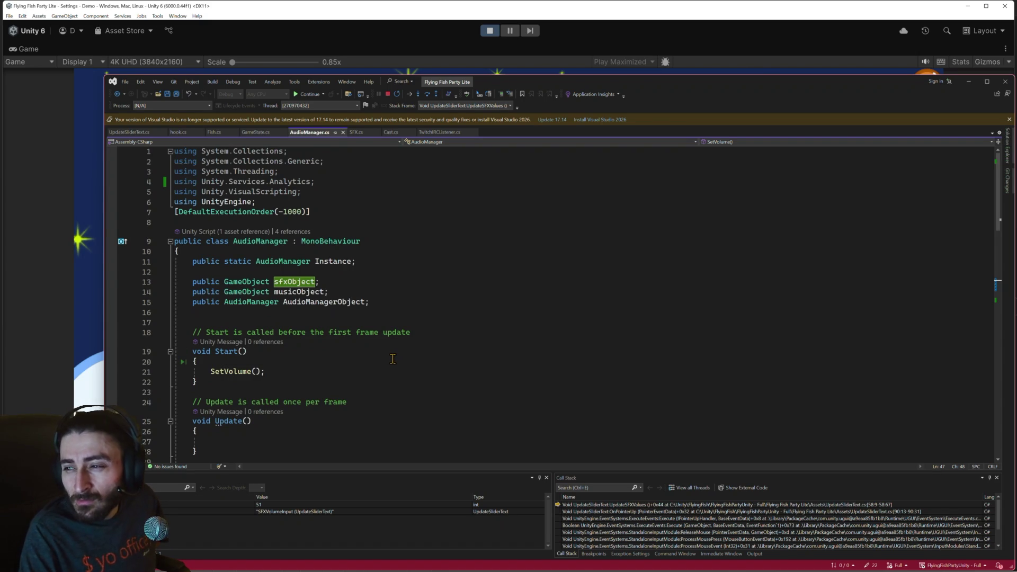
scroll(393, 359, "down", 6)
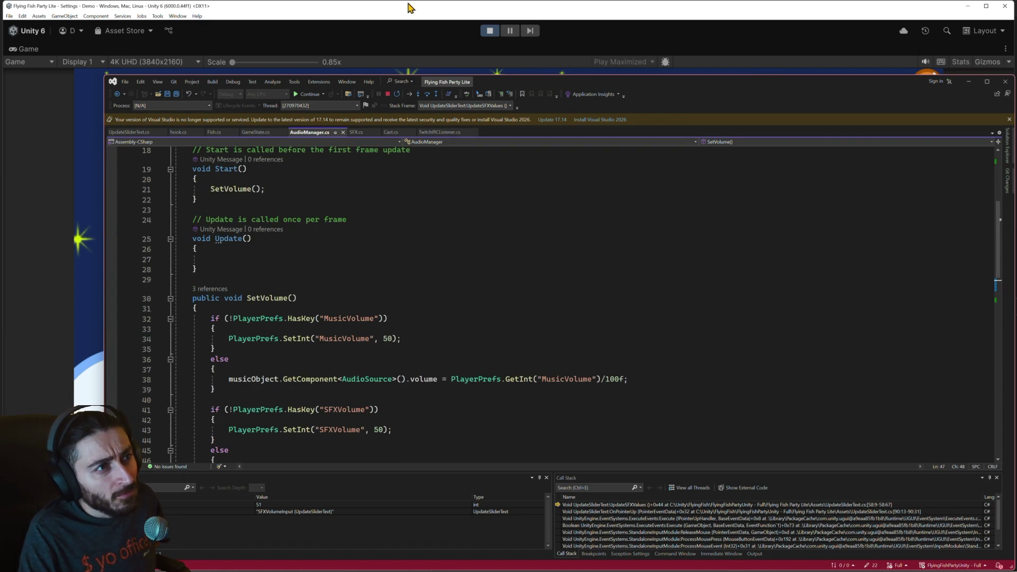
left_click(309, 94)
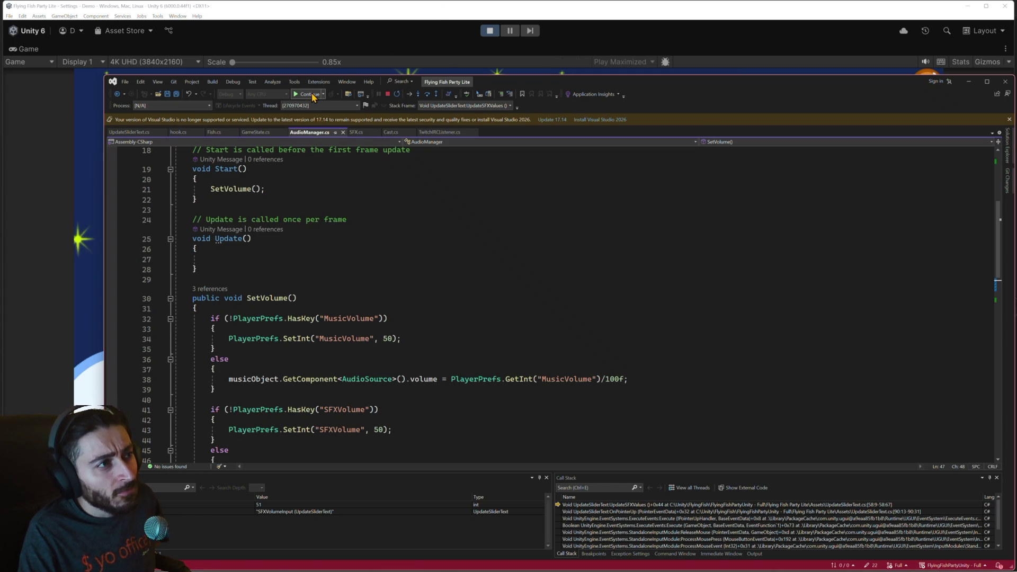
Step: Move the SFX slider, step over to the line 57 SetVolume call, and step into it
left_click(245, 298)
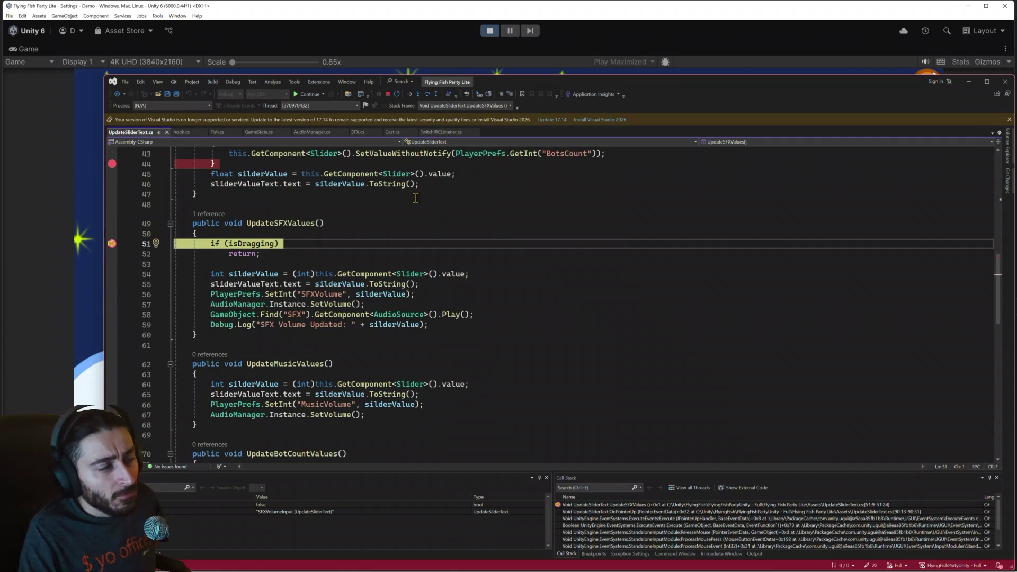
left_click(411, 97)
left_click(412, 98)
left_click(412, 98)
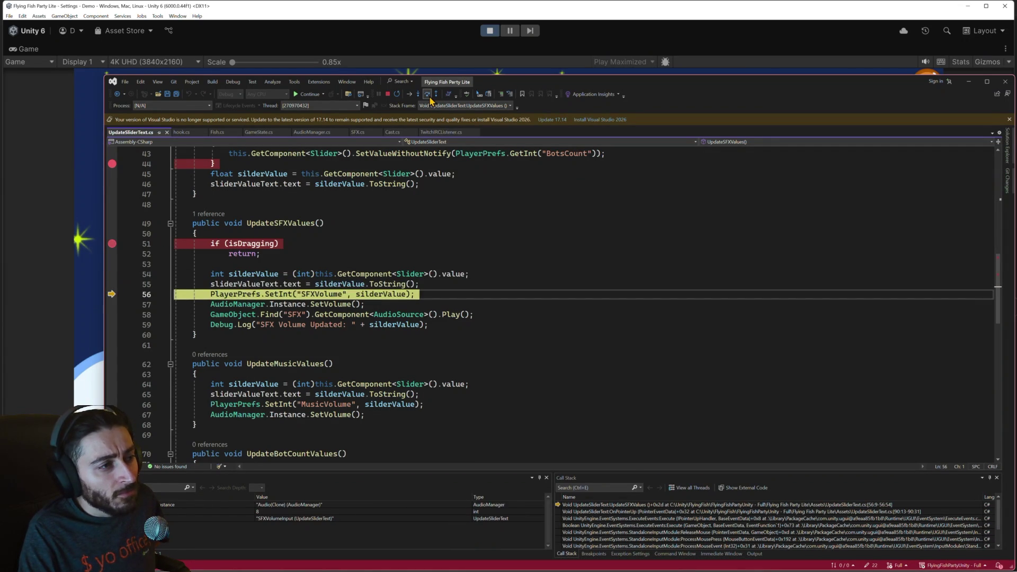
left_click(412, 98)
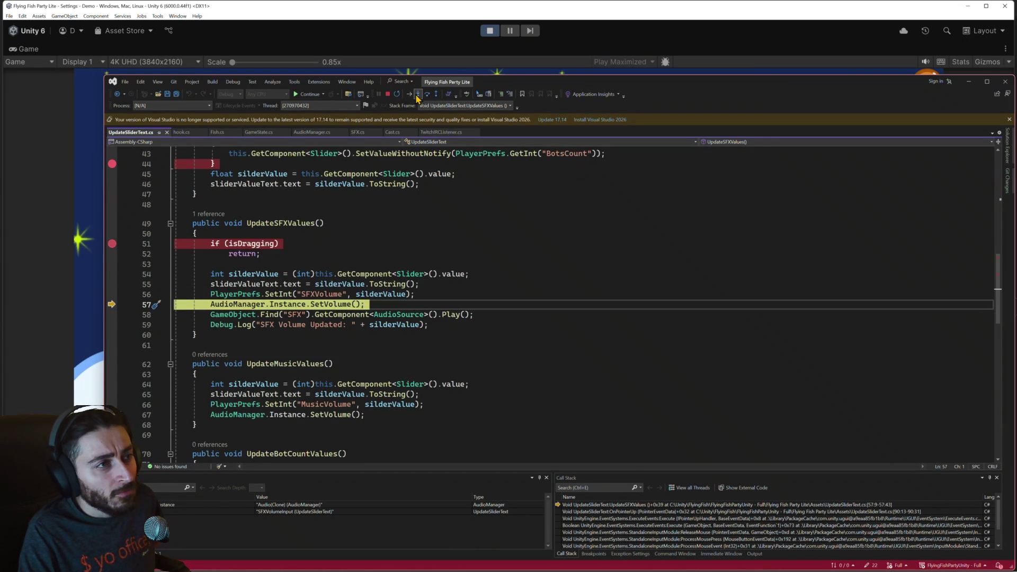
left_click(416, 94)
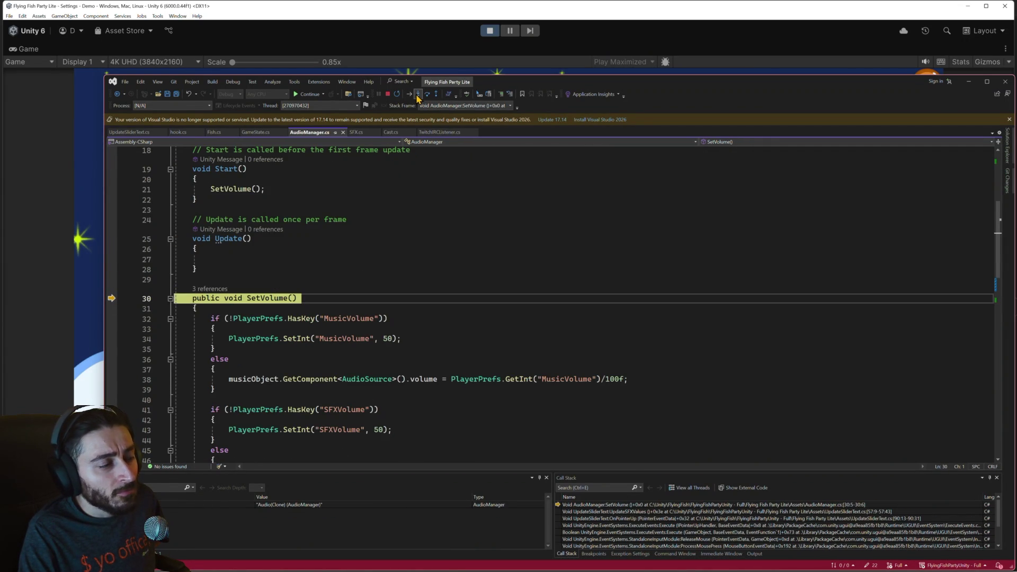
Step: Set breakpoints on lines 47 and 49, run to the foreach, and minimize Visual Studio
scroll(453, 214, "down", 4)
mouse_move(393, 354)
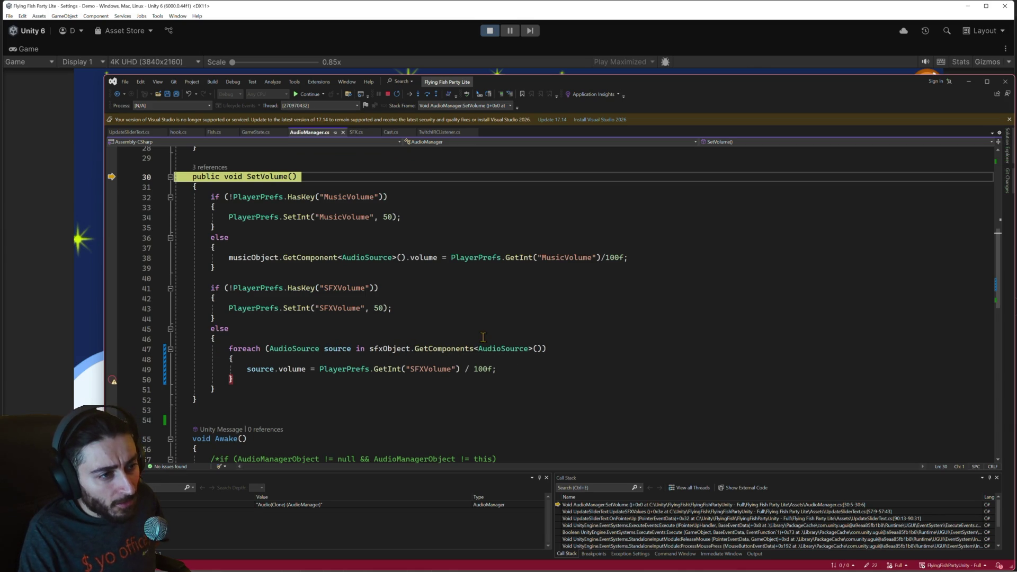
mouse_move(505, 350)
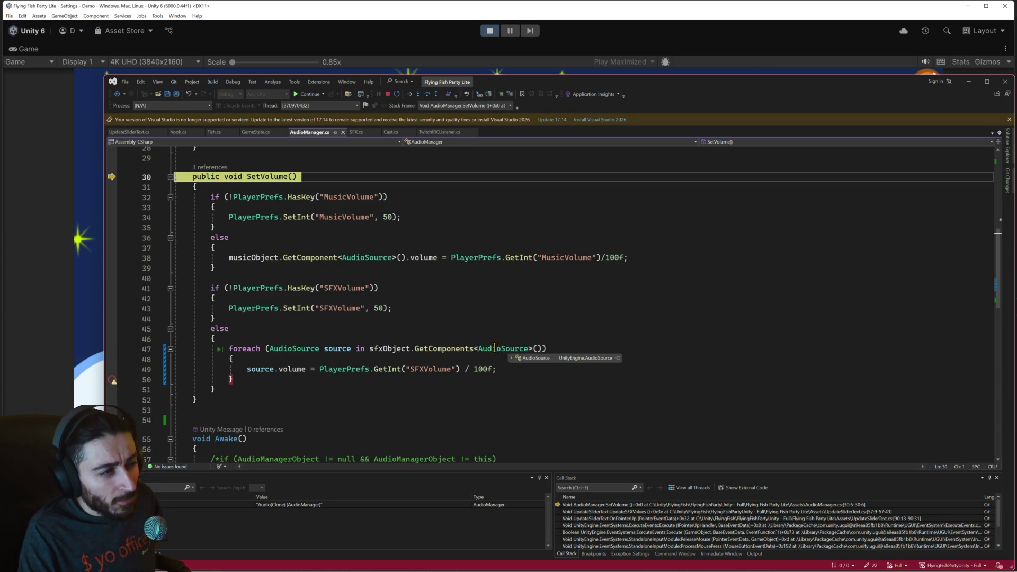
left_click(112, 349)
left_click(111, 370)
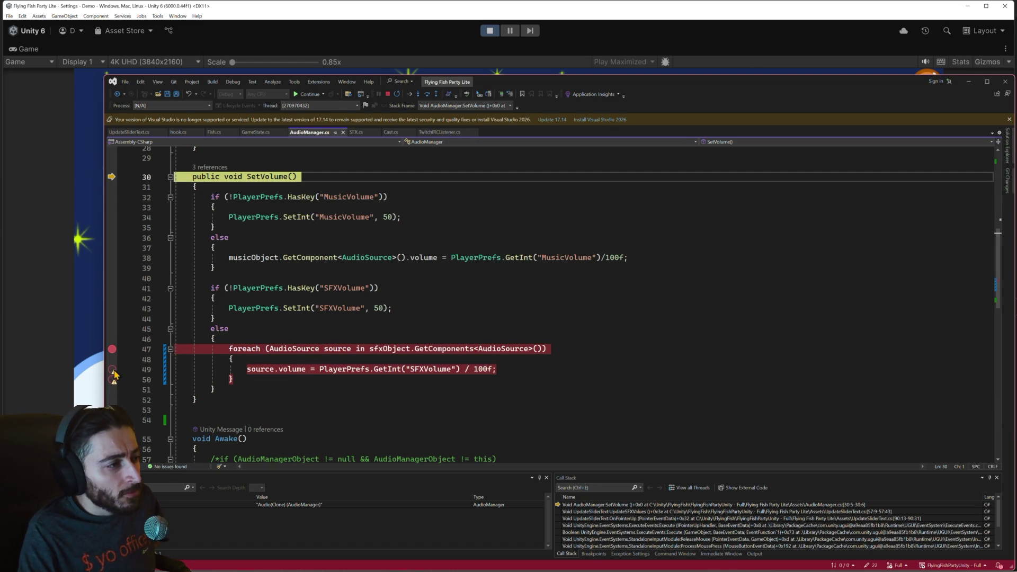
mouse_move(113, 373)
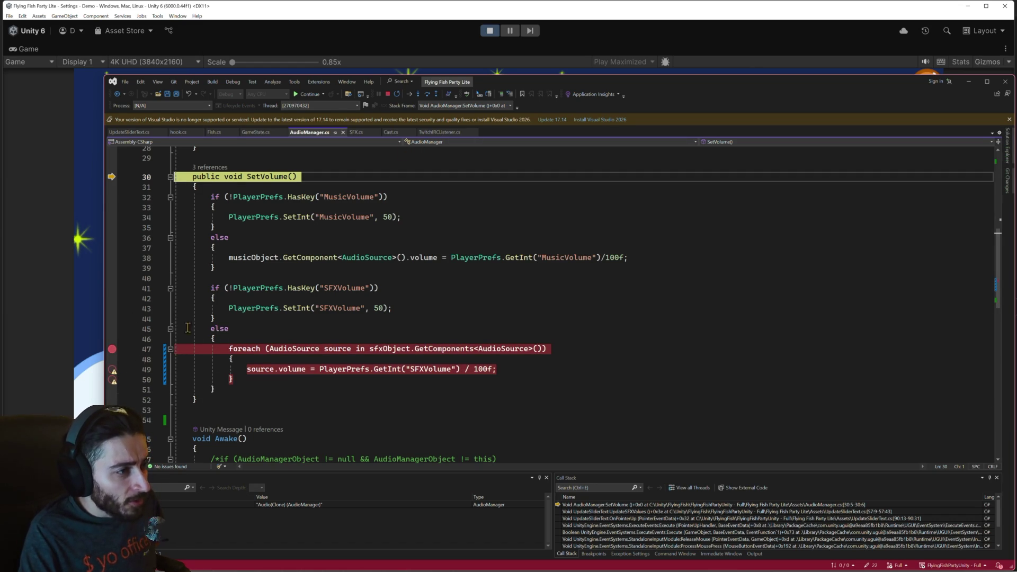
left_click(312, 95)
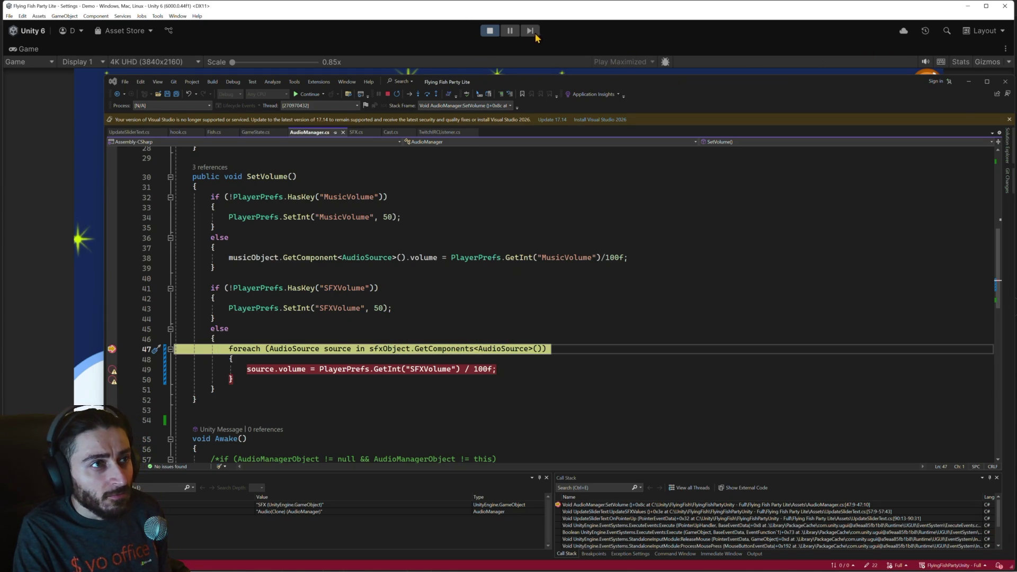
left_click(968, 81)
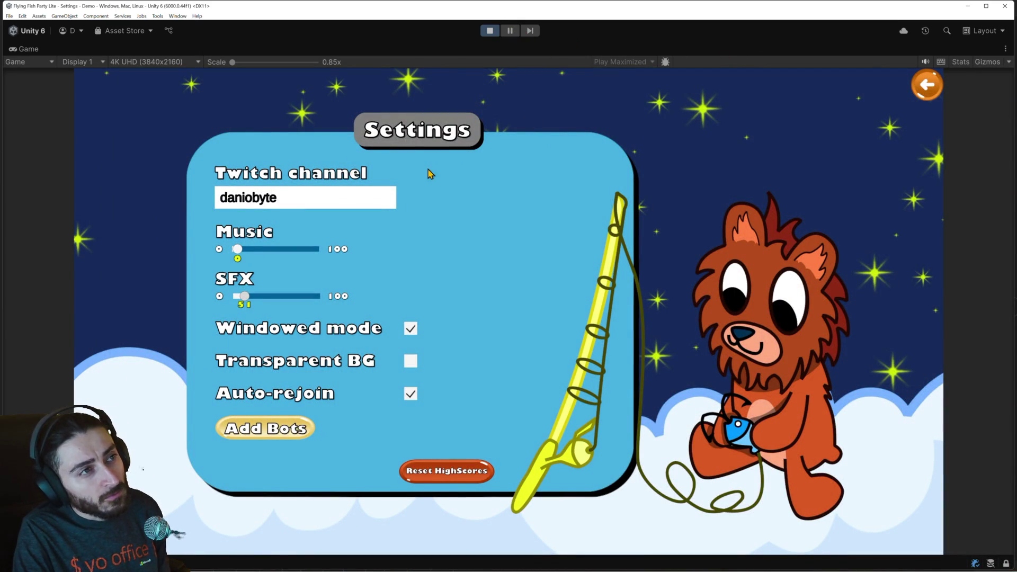
mouse_move(600, 569)
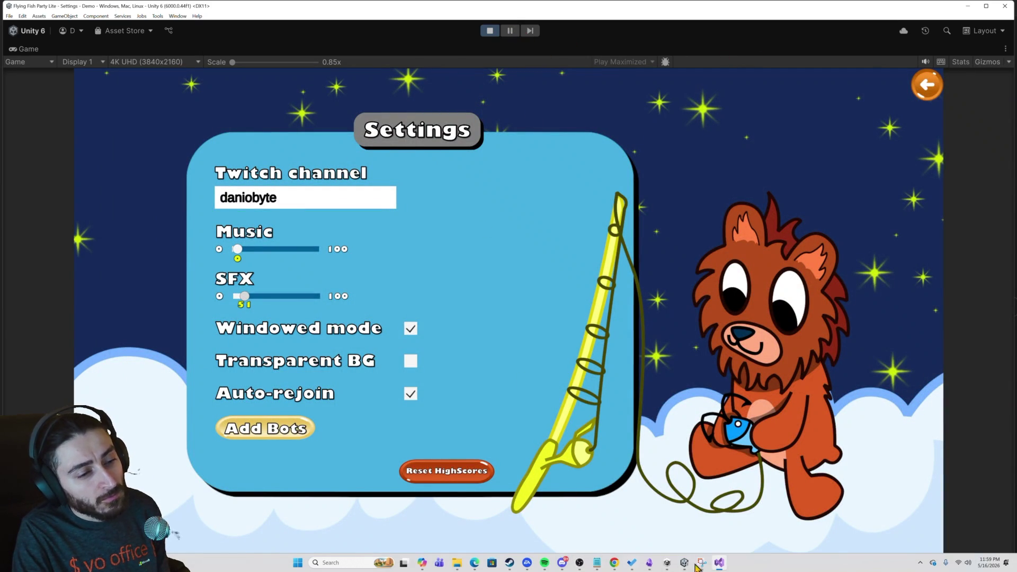
left_click(718, 565)
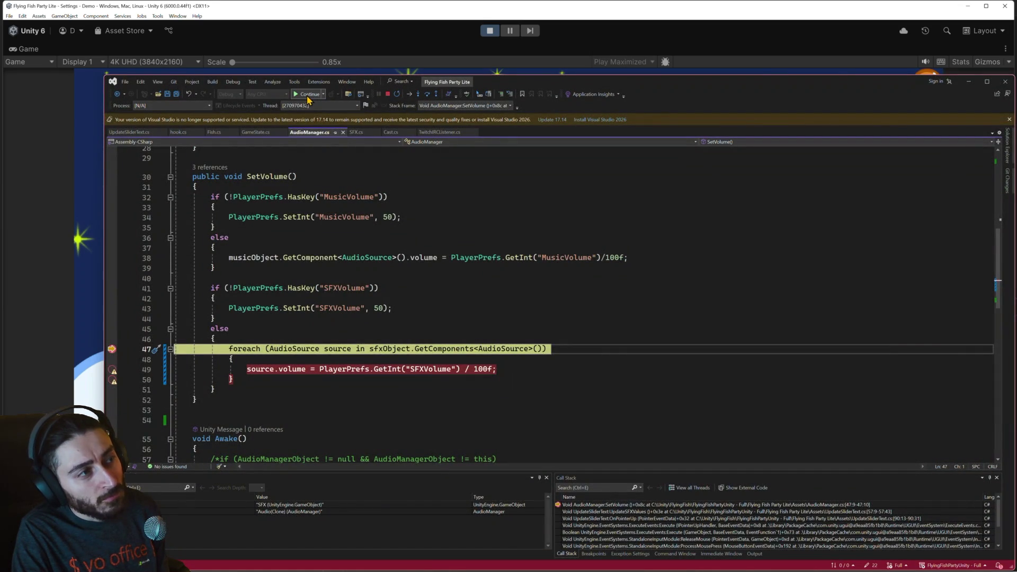
Step: Step past the line 47 foreach and select the word 'source' to check its code actions
left_click(427, 94)
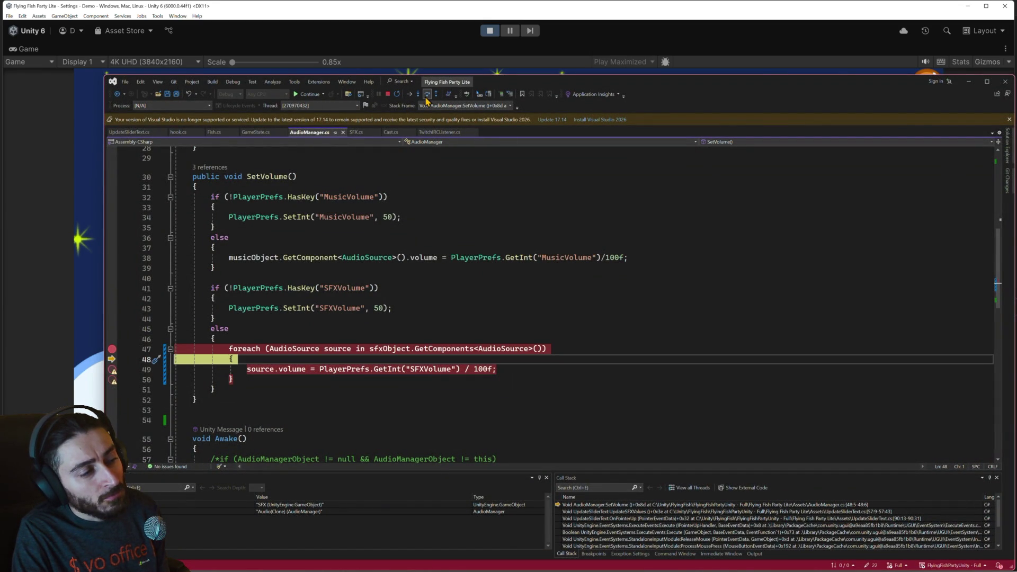
left_click(334, 348)
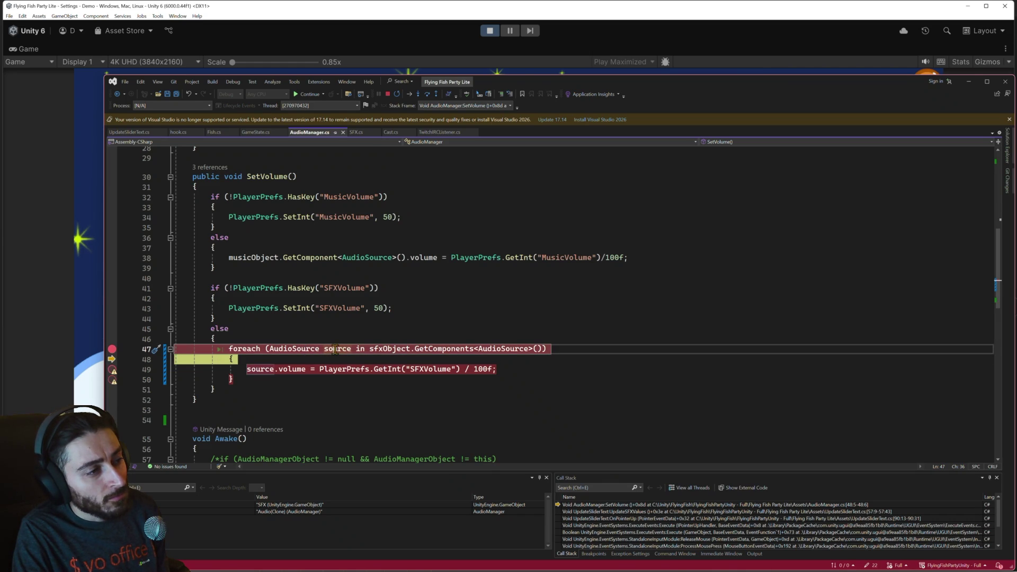
double_click(341, 350)
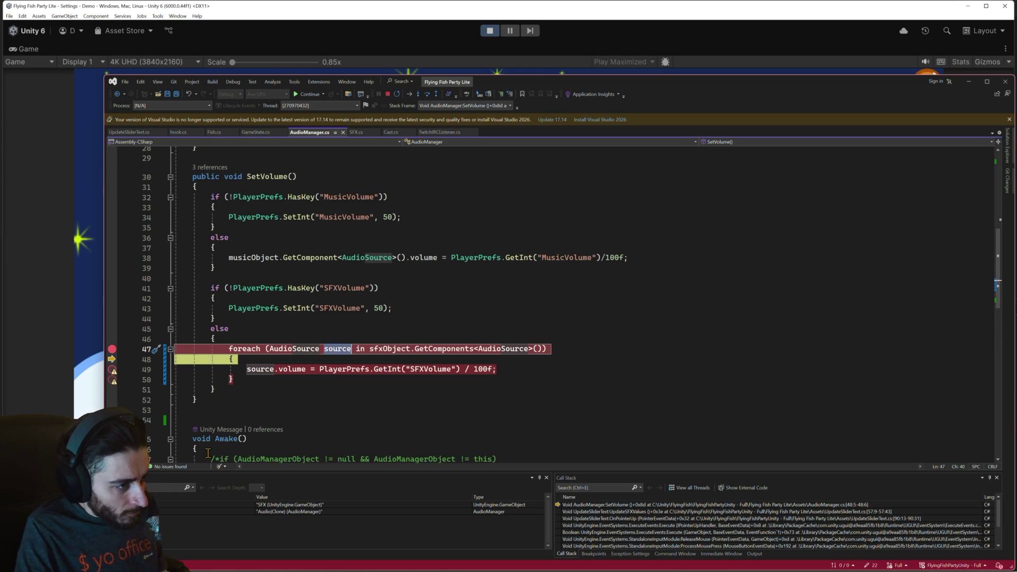
right_click(341, 350)
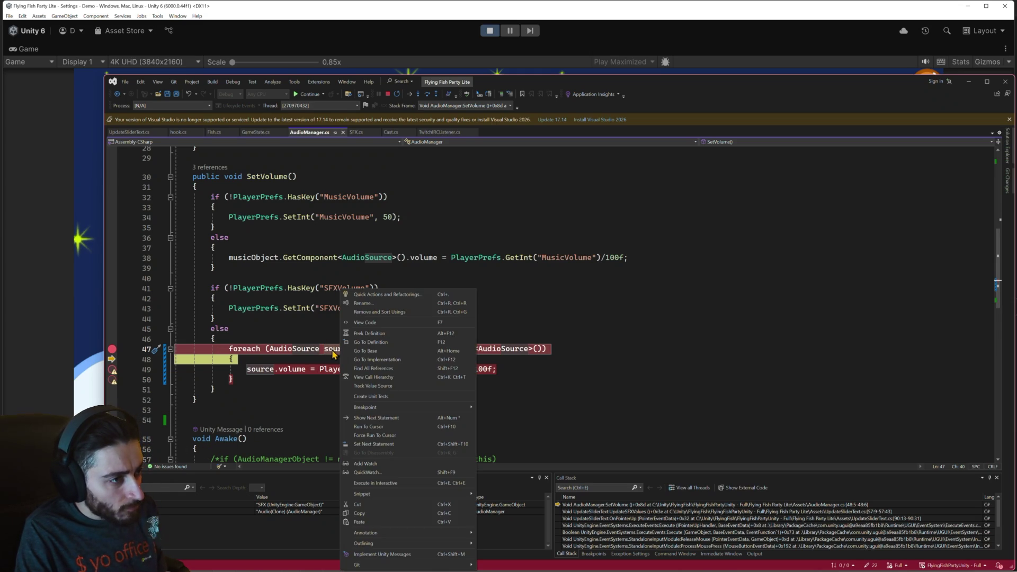
left_click(333, 352)
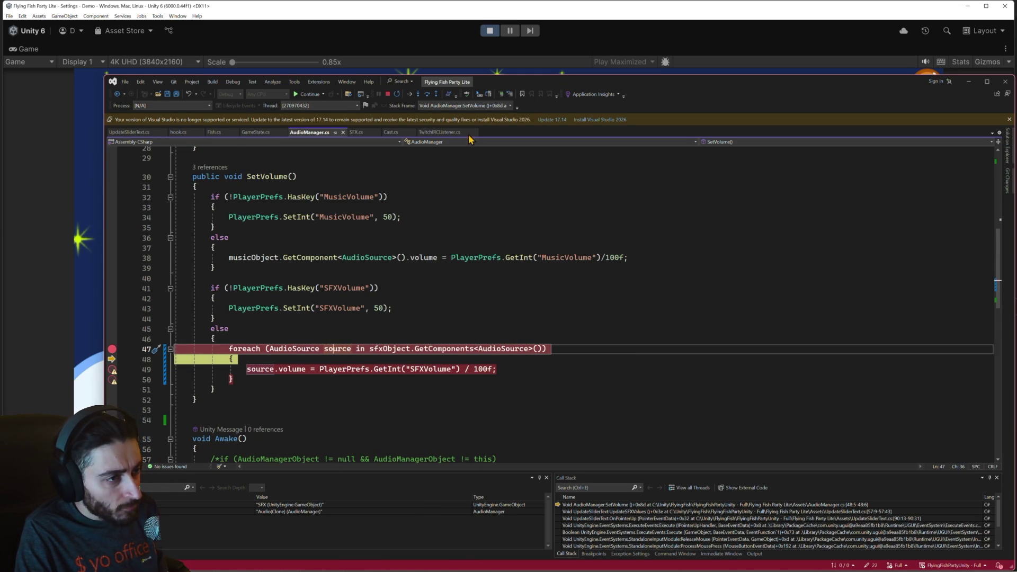
Step: Step out to UpdateSliderText.cs line 58 and resume from the Continue dropdown
left_click(428, 97)
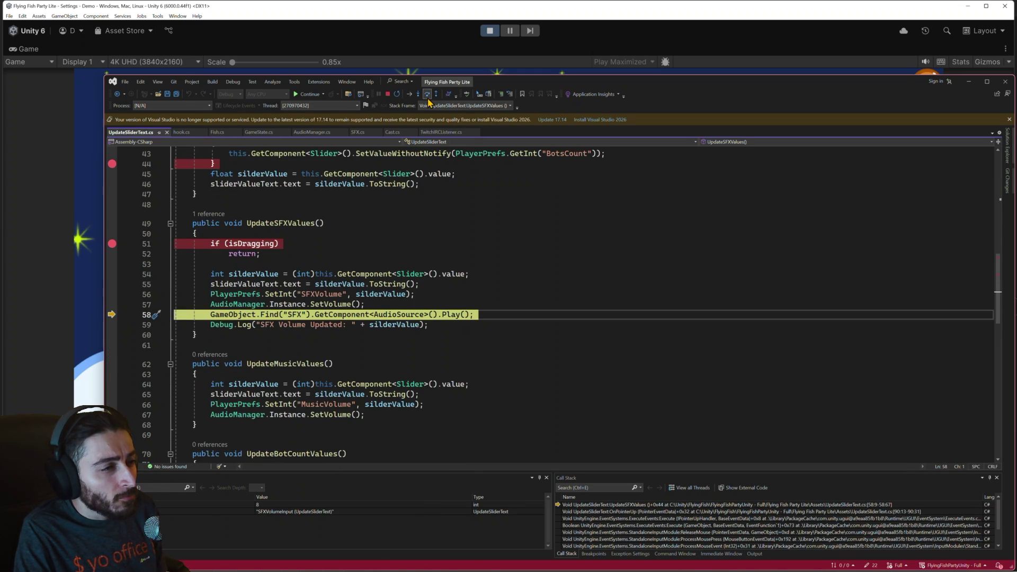
left_click(322, 94)
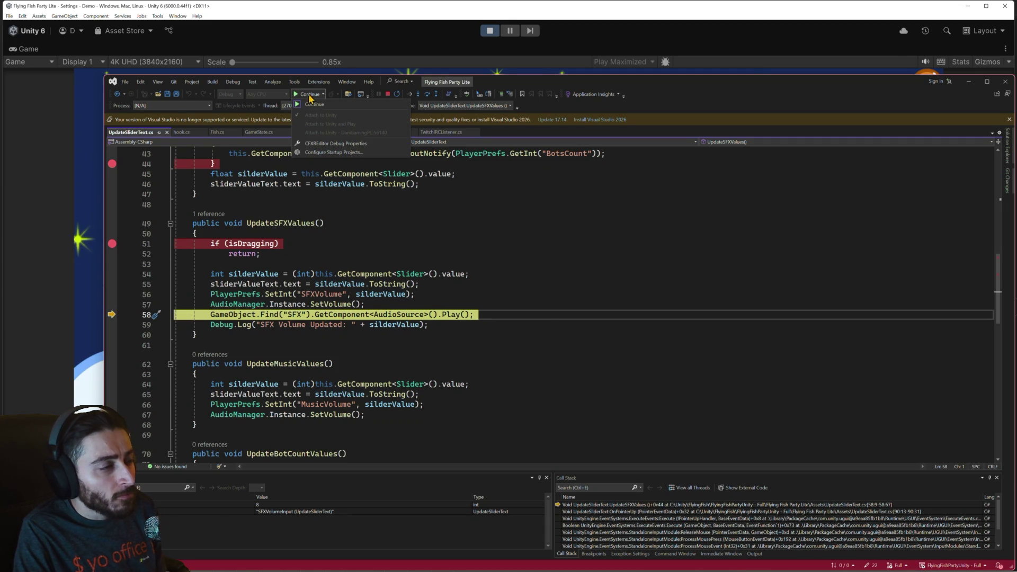
left_click(320, 104)
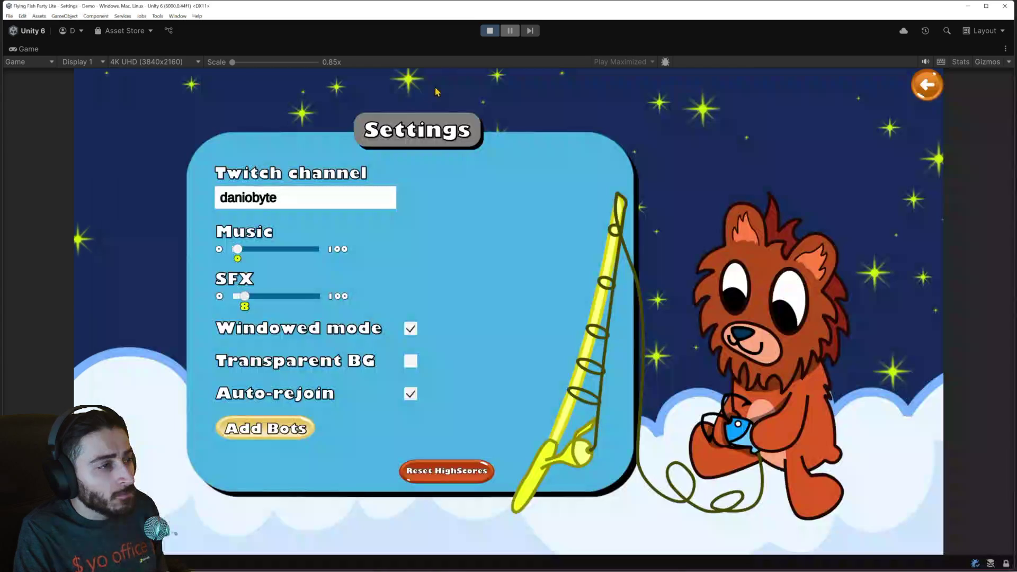
Step: Pause the game to view the SFX object's two Audio Sources, then return to Visual Studio
left_click(509, 32)
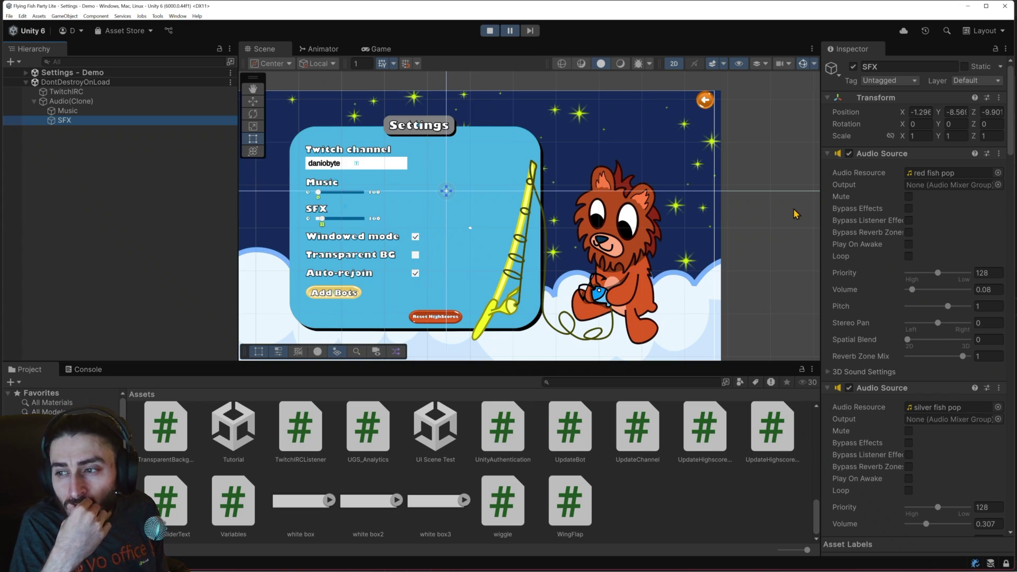
mouse_move(484, 567)
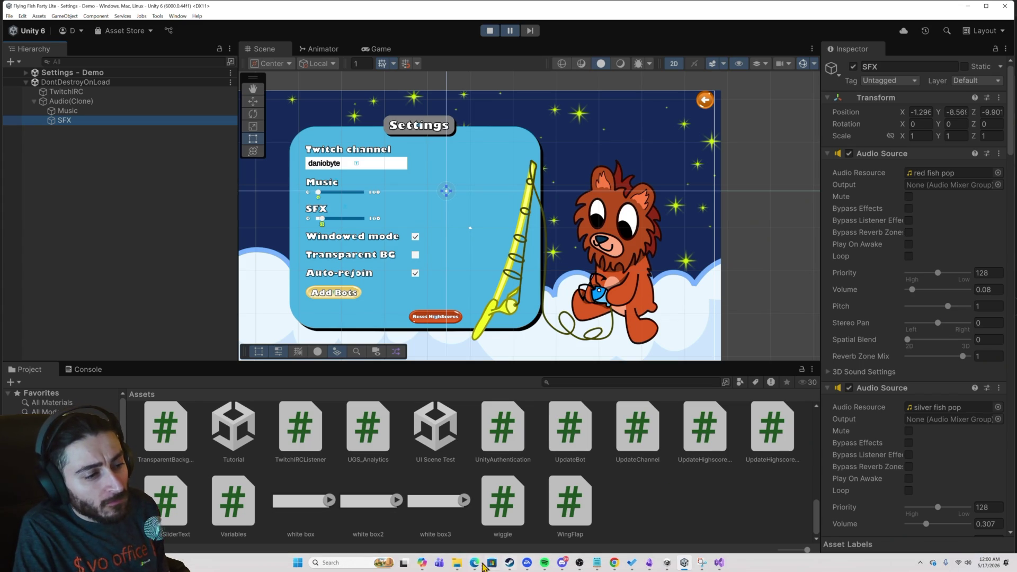
left_click(722, 566)
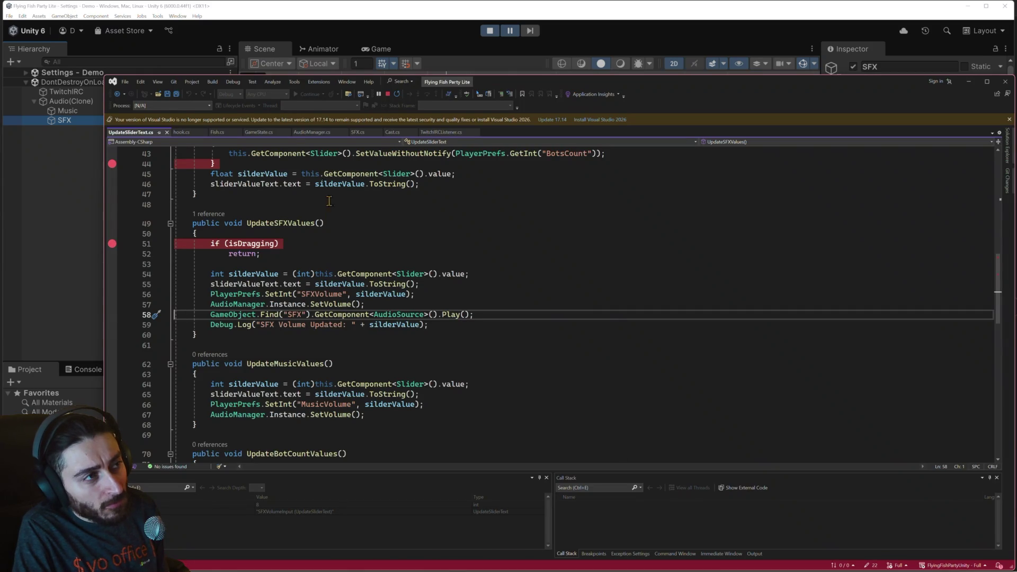
Step: Remove the breakpoints on lines 47 and 49 of AudioManager.cs
left_click(312, 136)
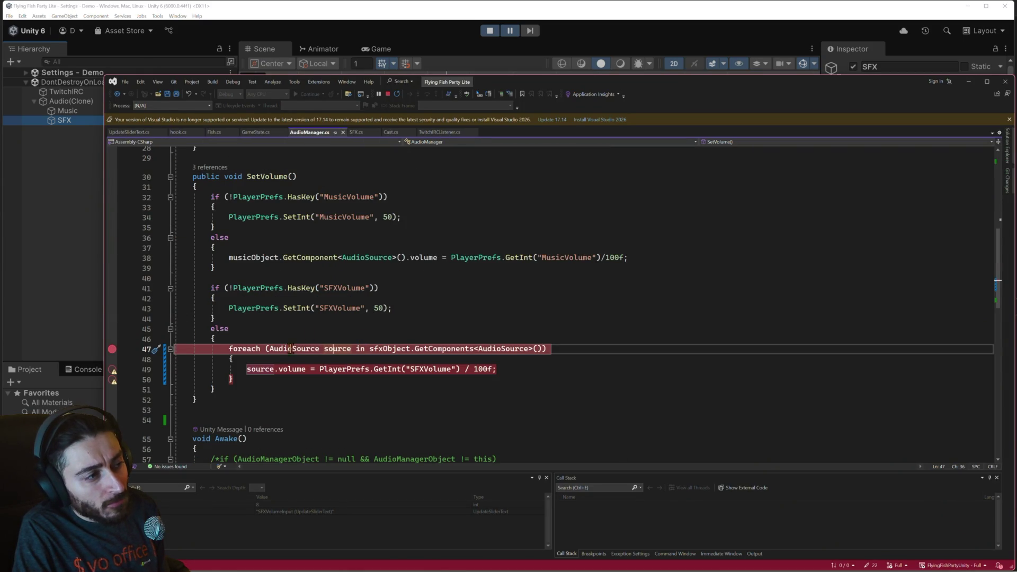
left_click(112, 348)
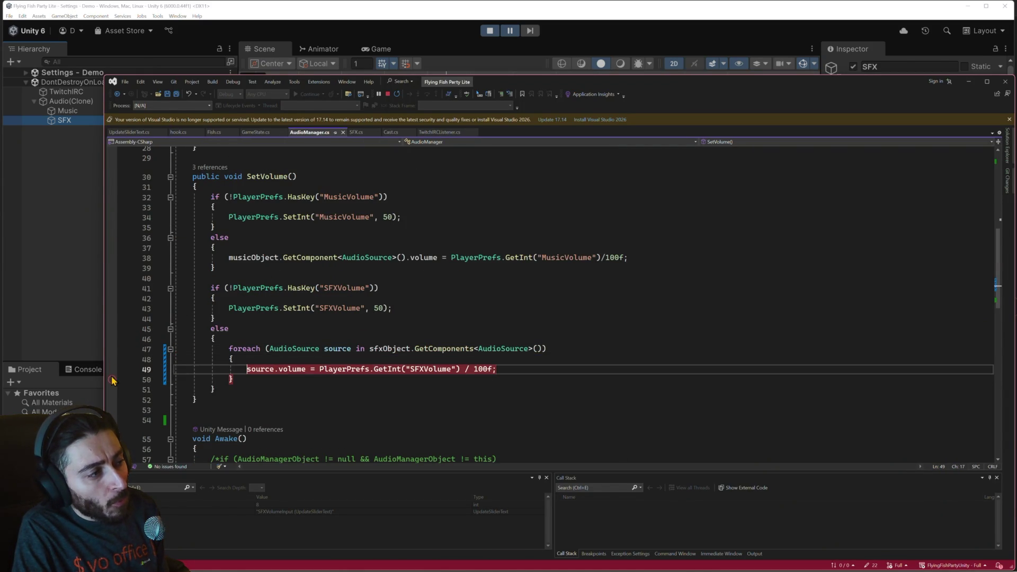
left_click(113, 373)
Step: Copy the lines 47–50 foreach loop over the SFX audio sources and bring up Copilot
mouse_move(233, 380)
left_mouse_down()
mouse_move(180, 369)
mouse_move(262, 349)
mouse_move(230, 350)
left_mouse_up()
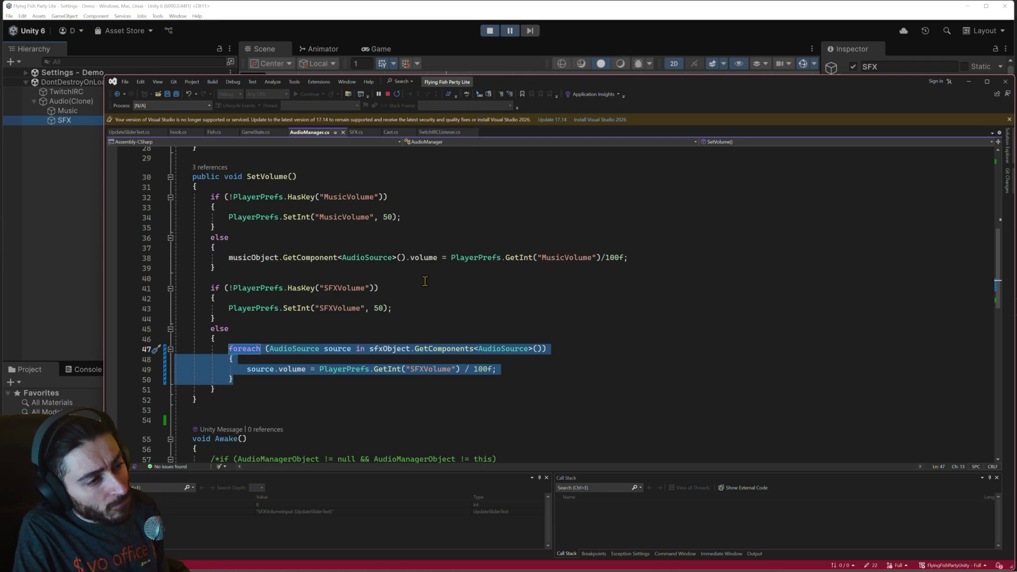
right_click(287, 349)
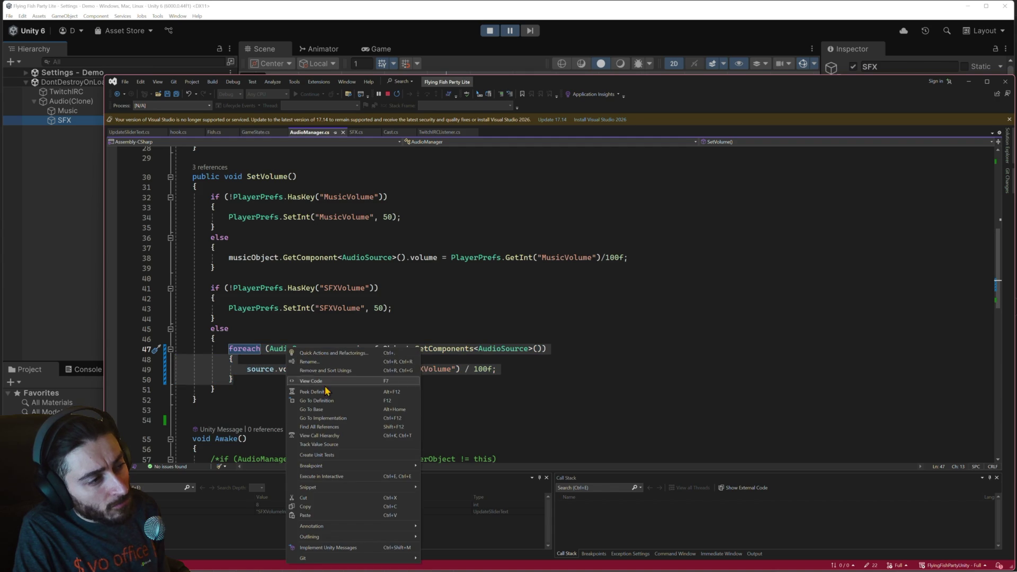
left_click(325, 506)
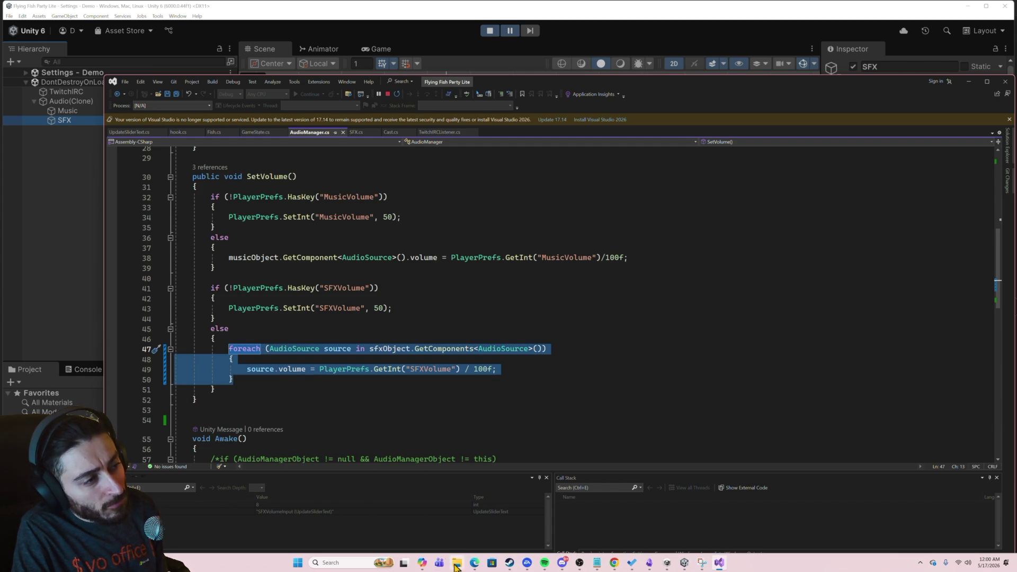
left_click(422, 562)
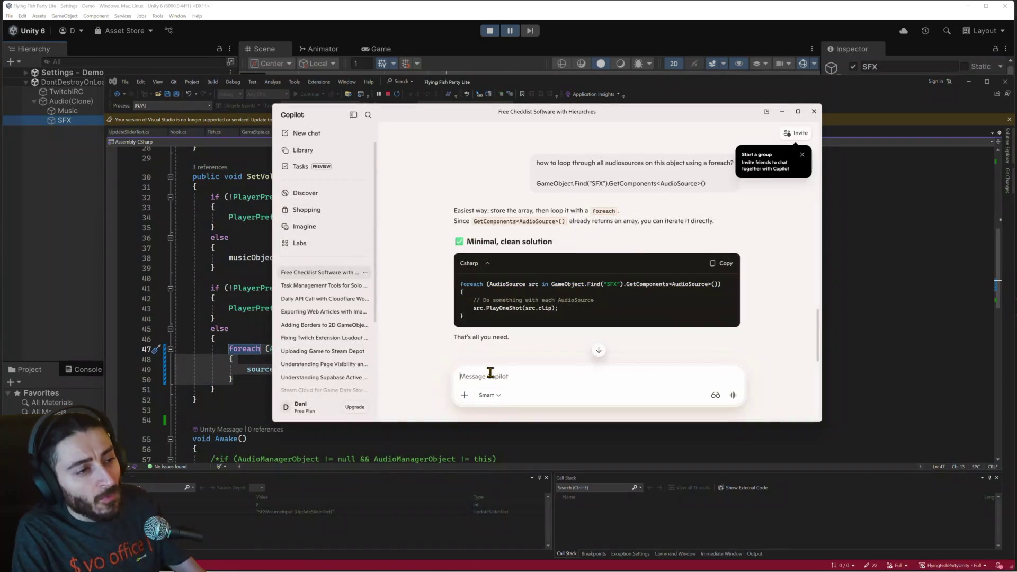
Step: Ask Copilot why the foreach over sfxObject's AudioSources never runs, including the pasted loop code
type("cod")
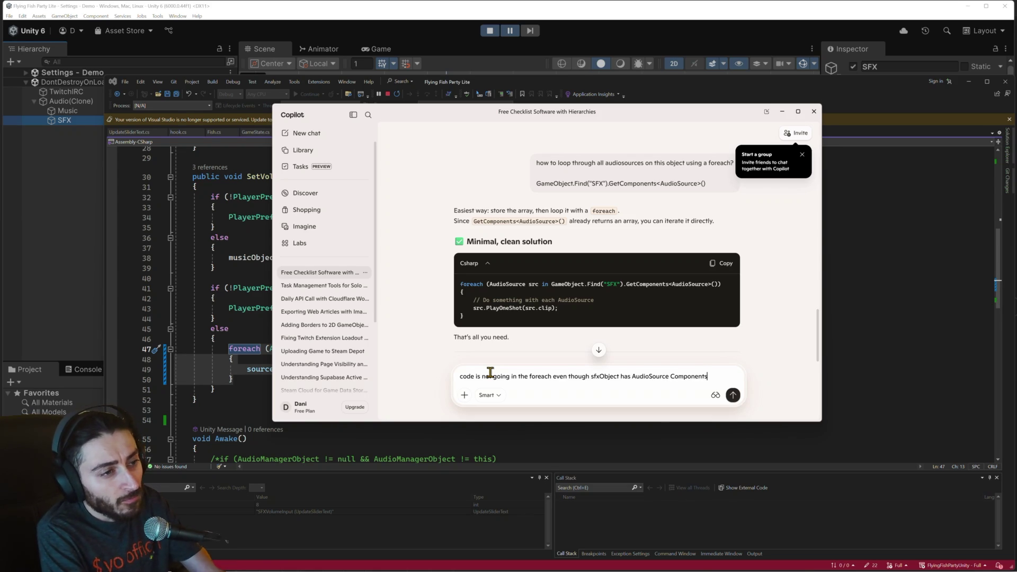
key("shift+Return")
key("shift+Return")
key("ctrl+v")
key("Return")
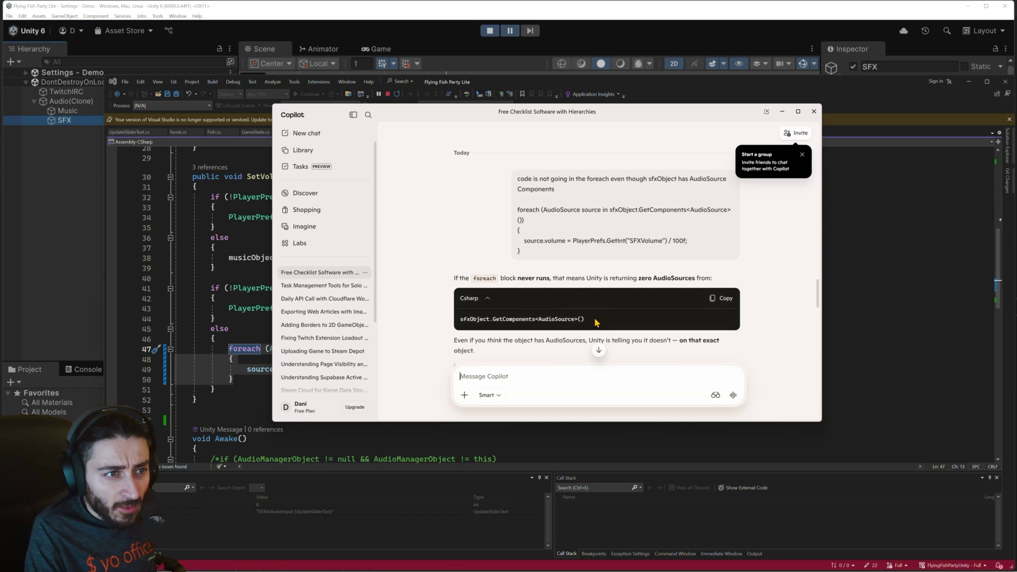
Step: Read Copilot's GetComponentsInChildren fix, then stop Unity's play mode
scroll(596, 322, "down", 1)
scroll(594, 322, "down", 3)
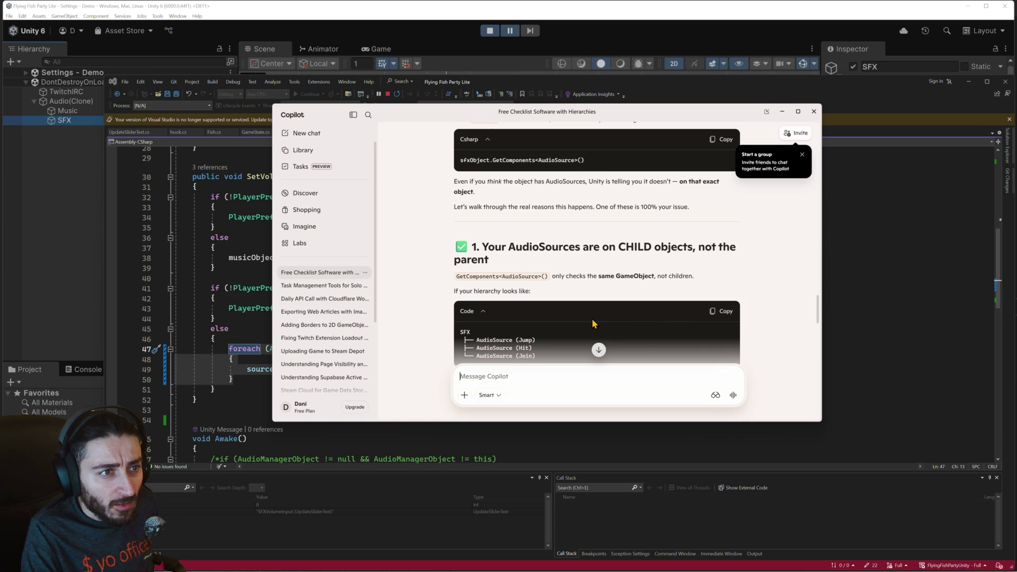
scroll(532, 273, "down", 1)
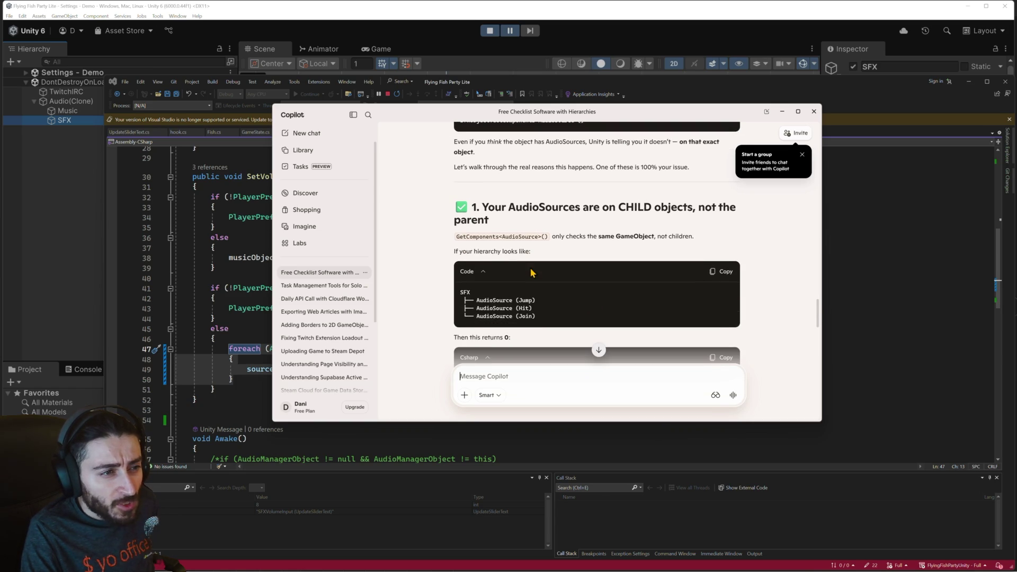
scroll(547, 305, "down", 1)
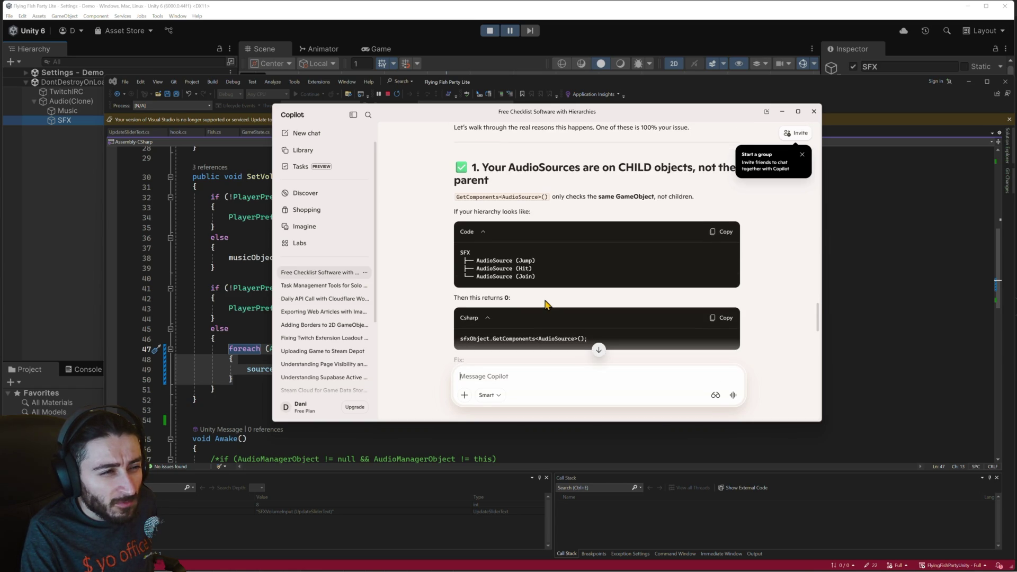
scroll(547, 304, "down", 1)
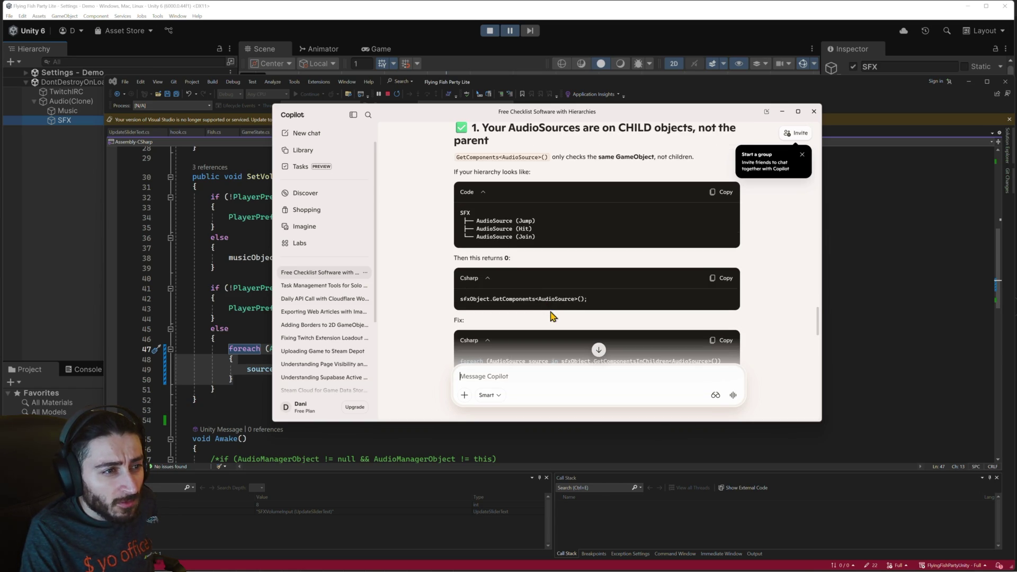
scroll(551, 316, "down", 2)
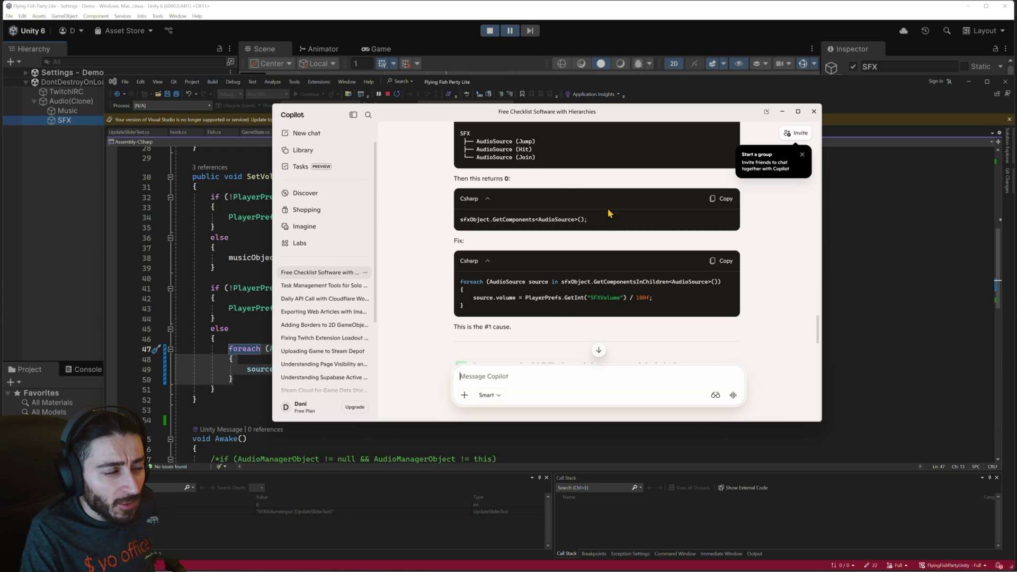
left_click(491, 30)
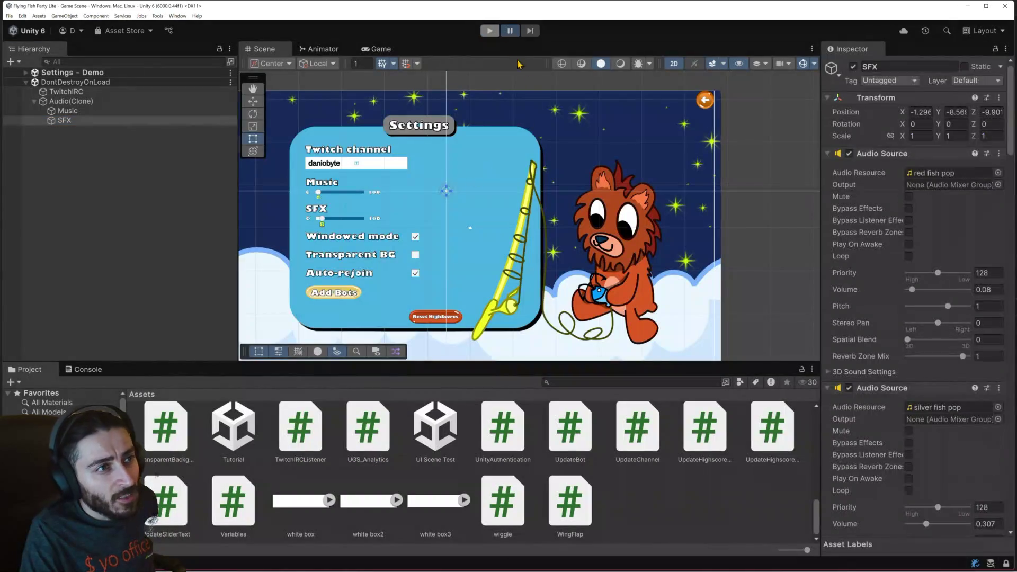
Step: Replace GetComponents on line 47 with GetComponentInChildren from IntelliSense
key("alt+Tab")
key("alt+Tab")
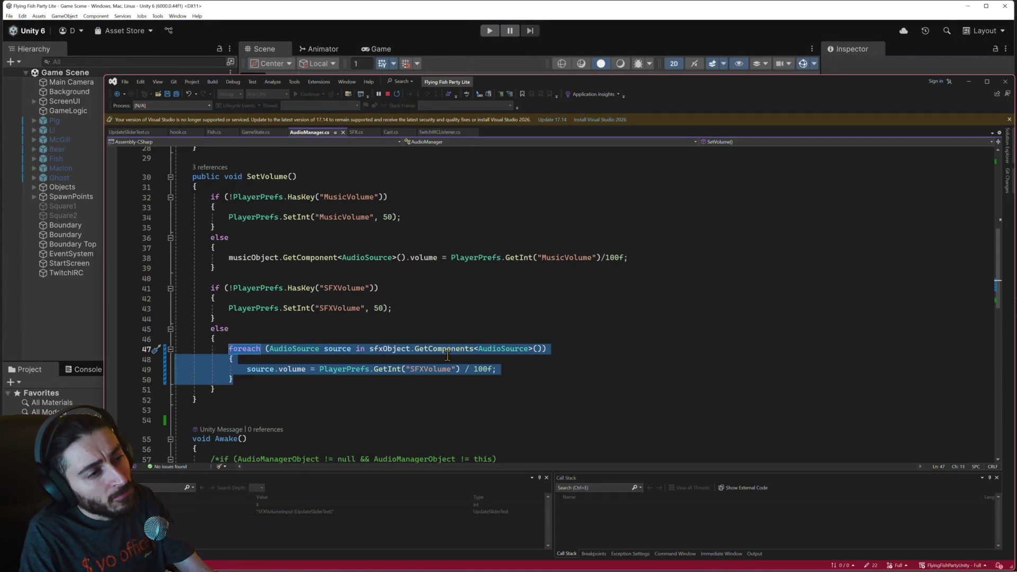
double_click(448, 350)
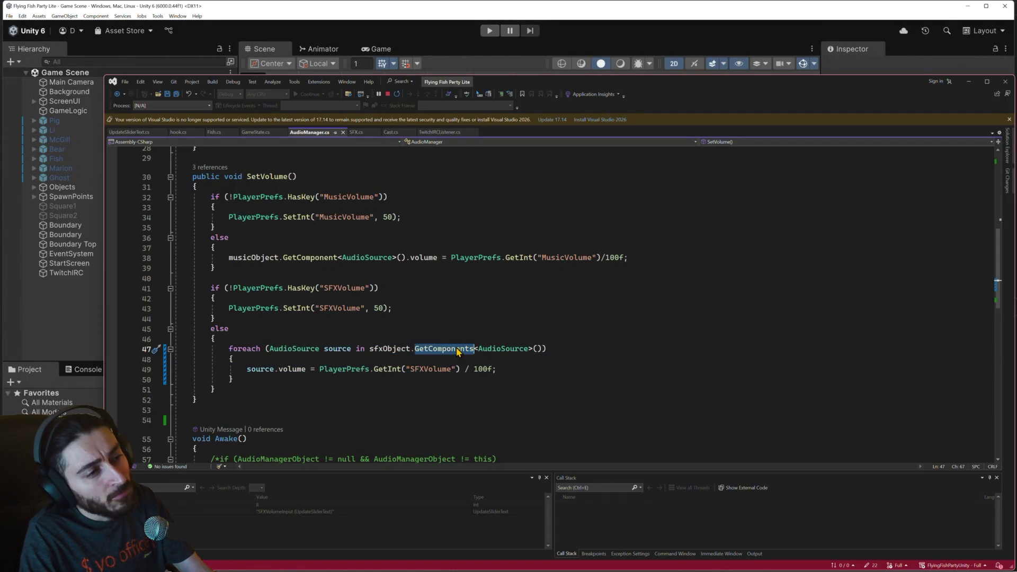
key("BackSpace")
key("ctrl+space")
type("Get")
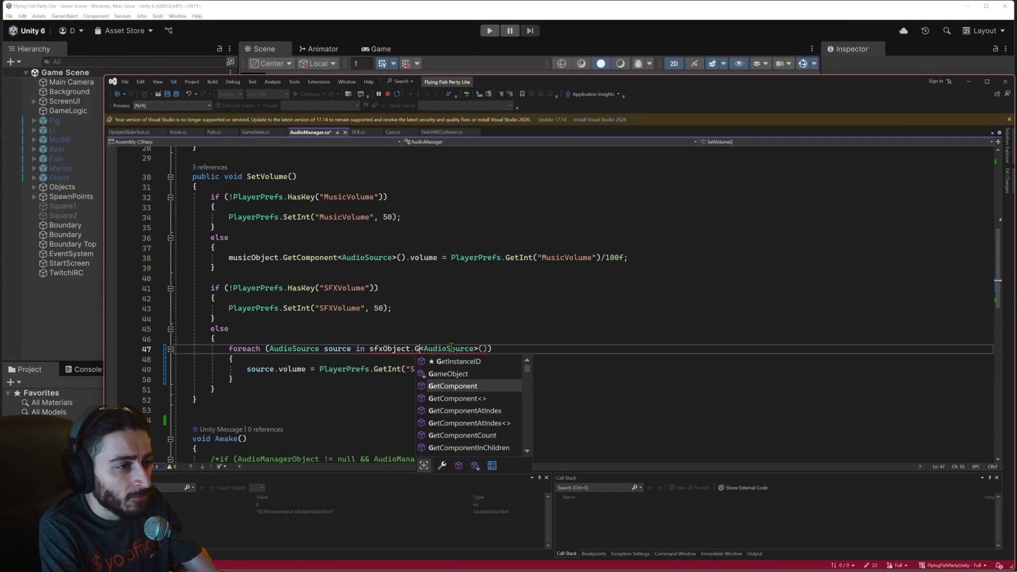
key("Down")
key("Down")
key("Down")
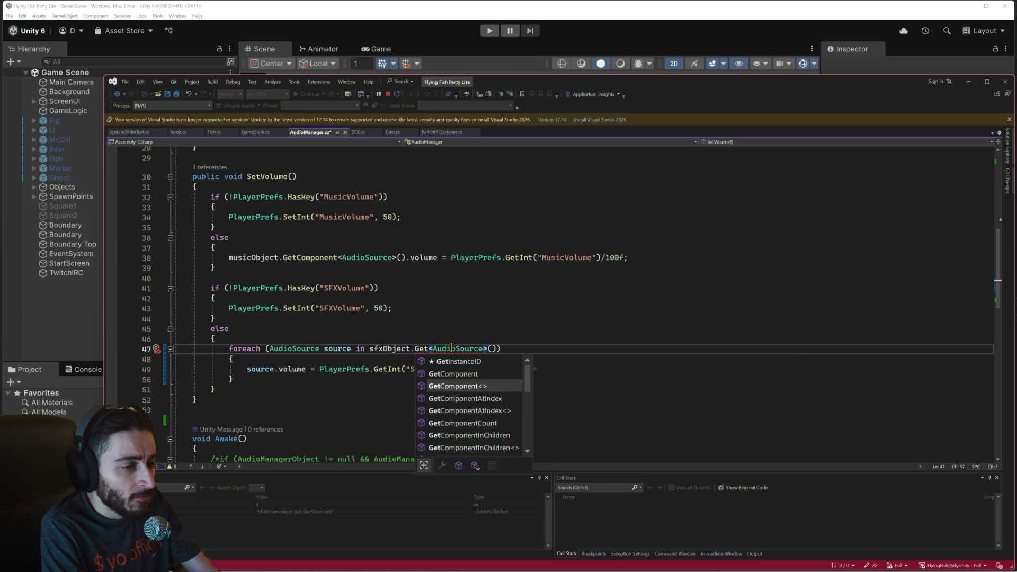
key("Tab")
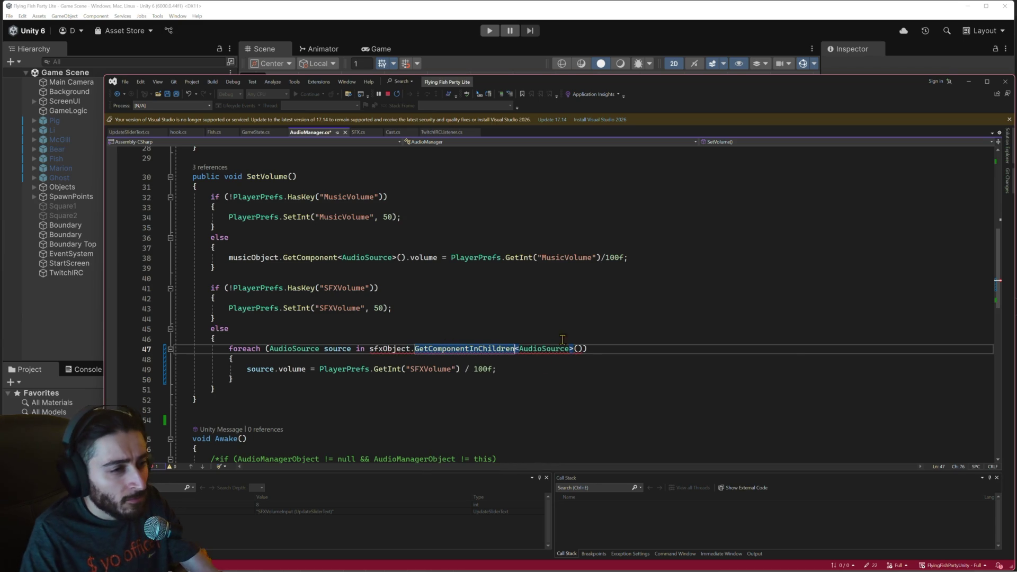
Step: Change it to GetComponentsInChildren, save AudioManager.cs, and start the game in Unity
key("Down")
key("Down")
key("Down")
mouse_move(481, 348)
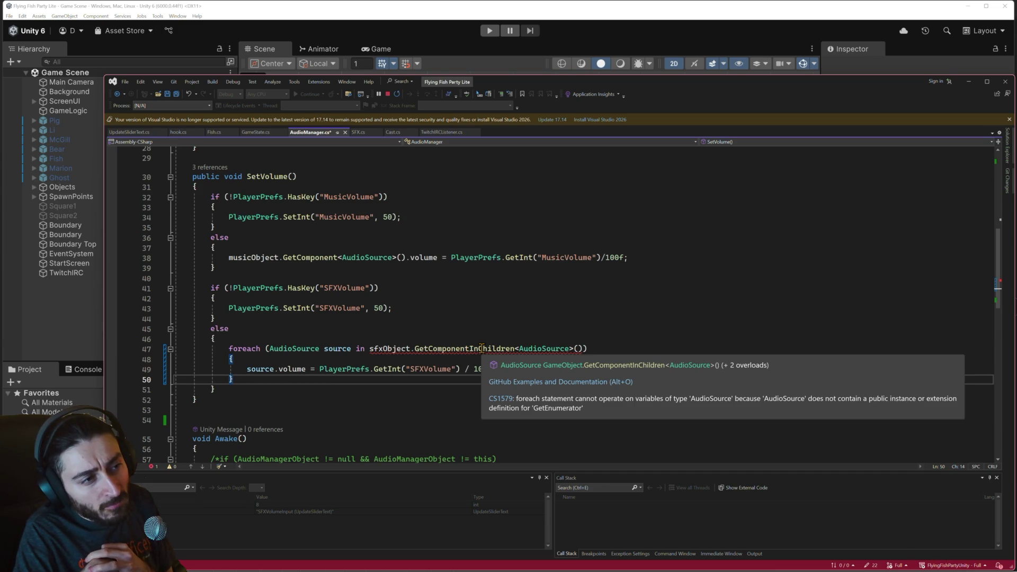
left_click(469, 349)
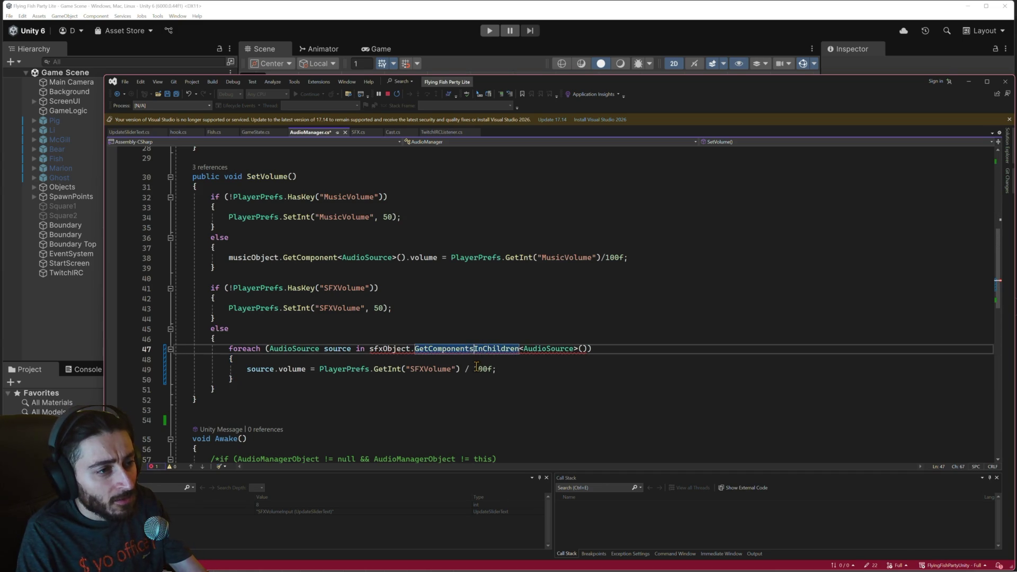
type("s")
key("ctrl+s")
left_click(489, 31)
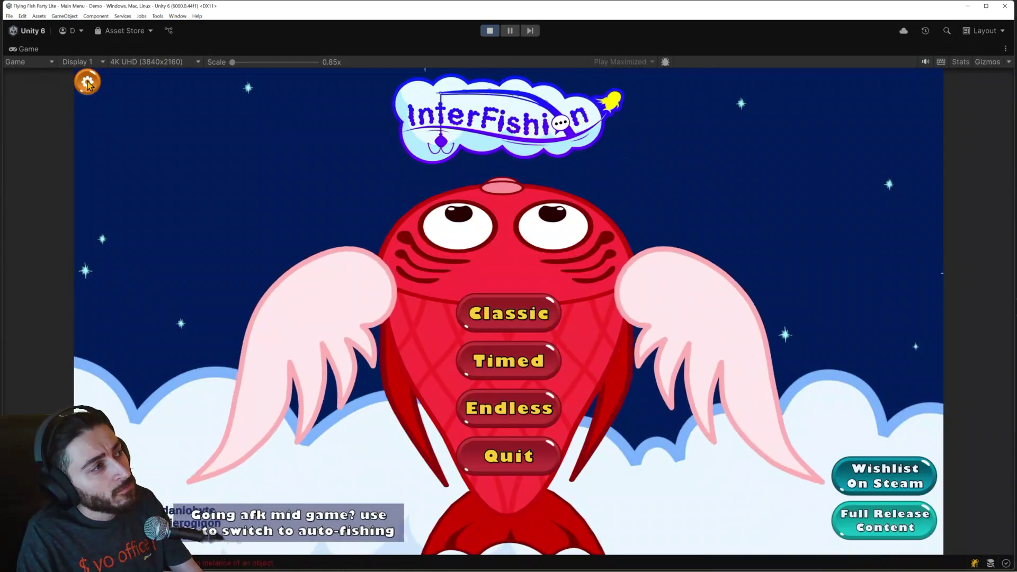
Step: Set the game's SFX volume to 0, then pause and inspect the SFX object's audio source volumes
left_click(87, 81)
left_click(283, 295)
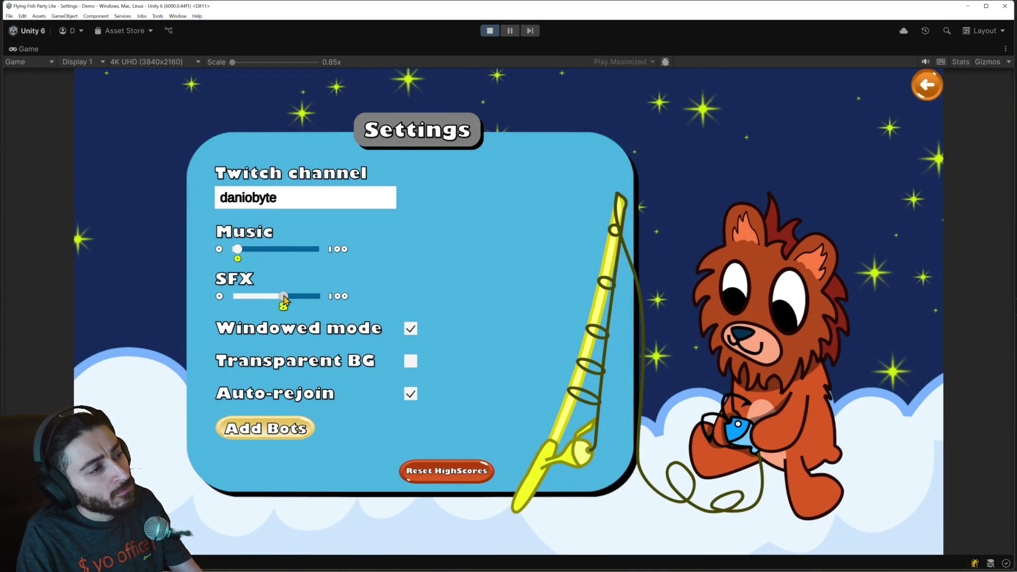
left_click(235, 300)
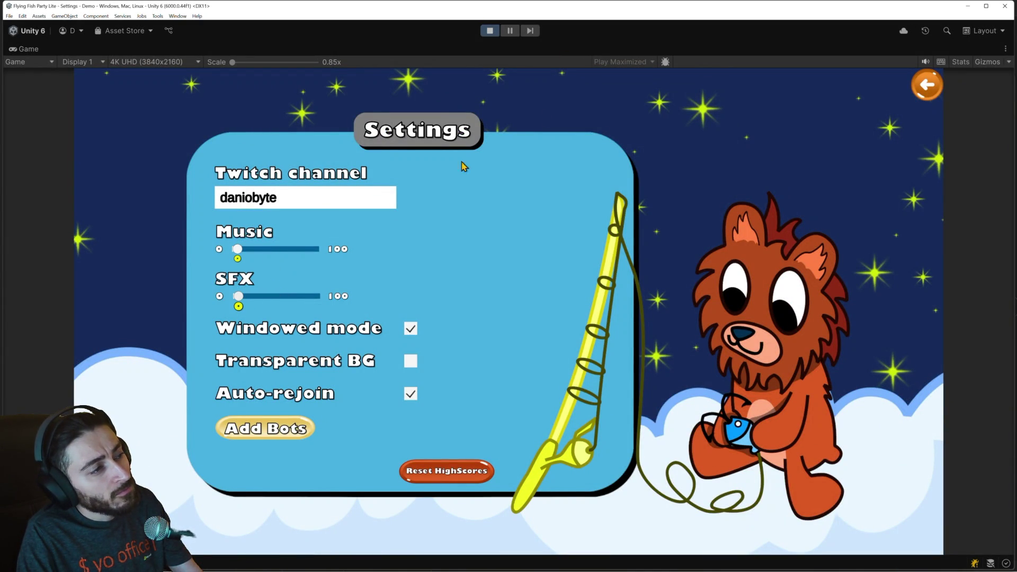
left_click(511, 33)
left_click(34, 102)
left_click(59, 121)
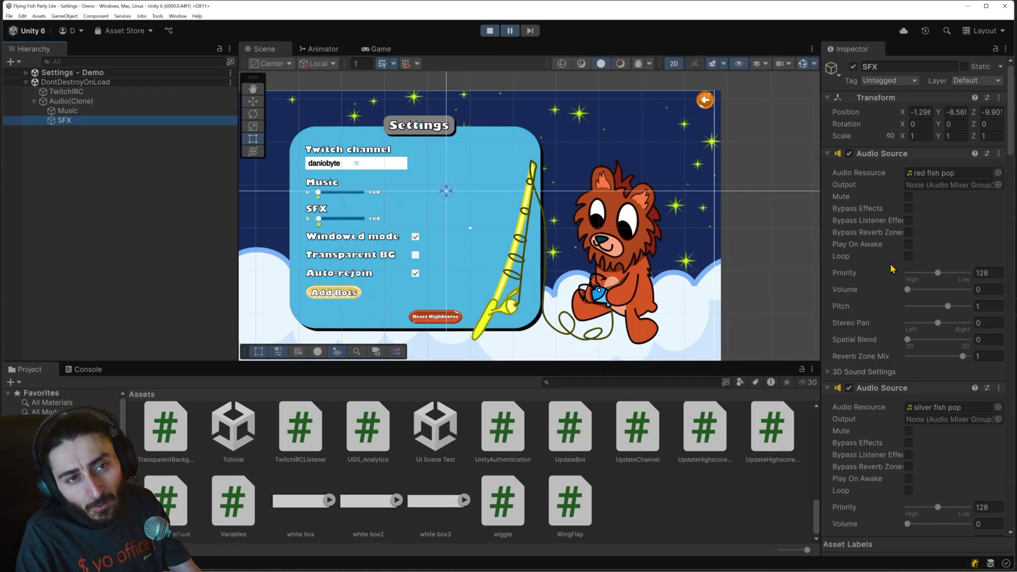
scroll(890, 268, "down", 10)
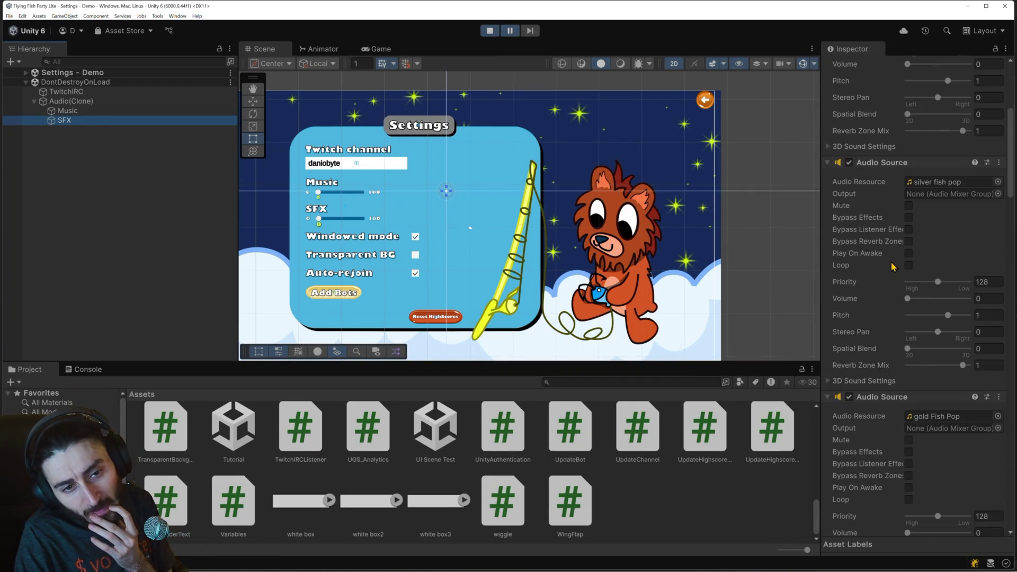
scroll(893, 266, "down", 4)
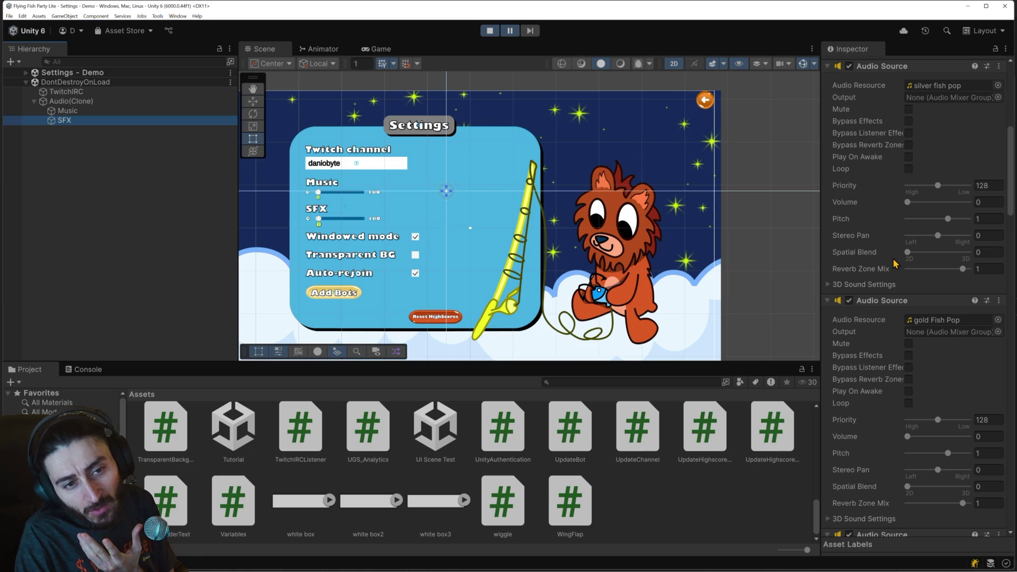
mouse_move(880, 253)
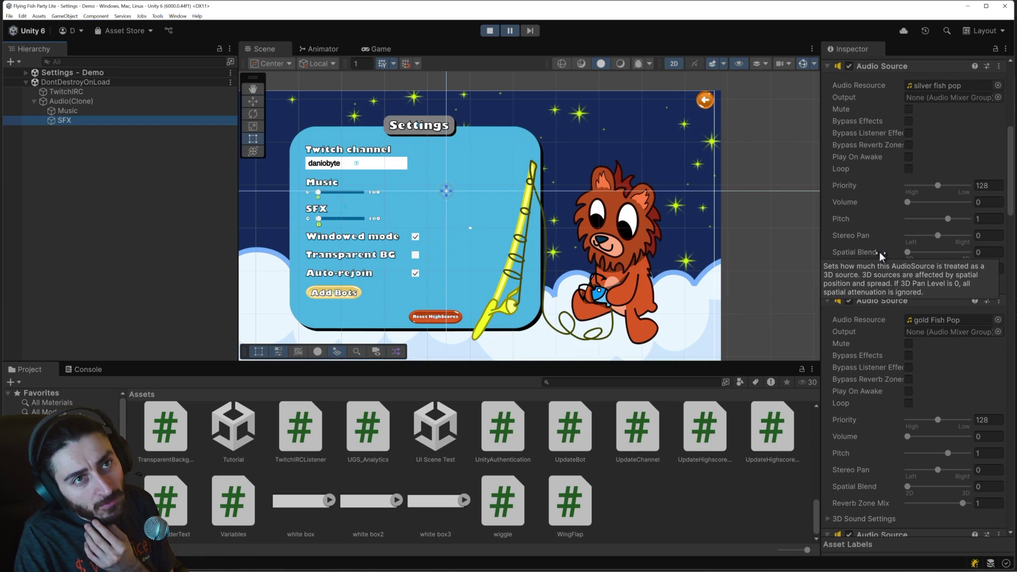
Step: Resume the game, start a Classic game to reach the lobby, then stop play mode
left_click(490, 30)
left_click(490, 31)
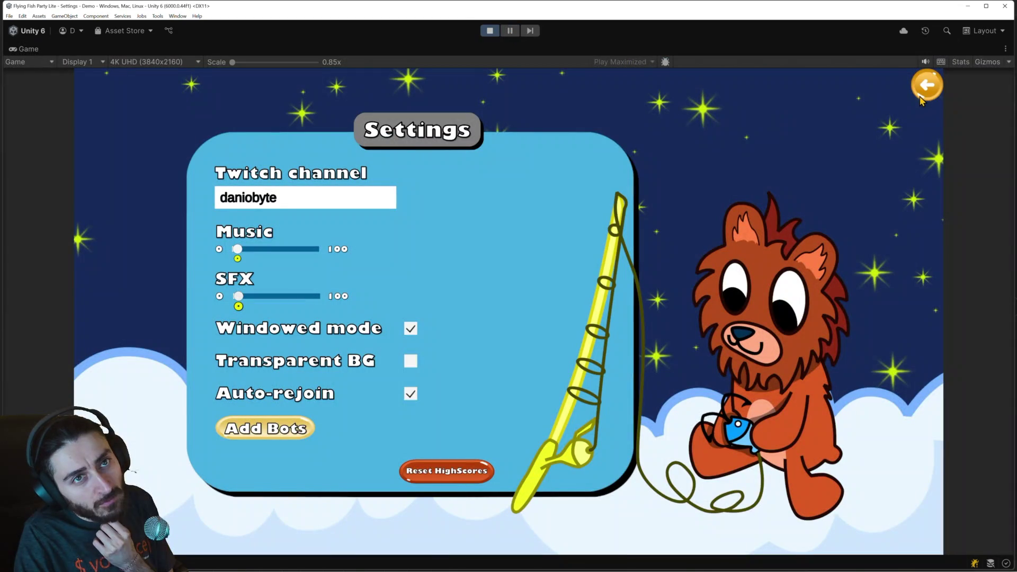
left_click(921, 95)
left_click(506, 316)
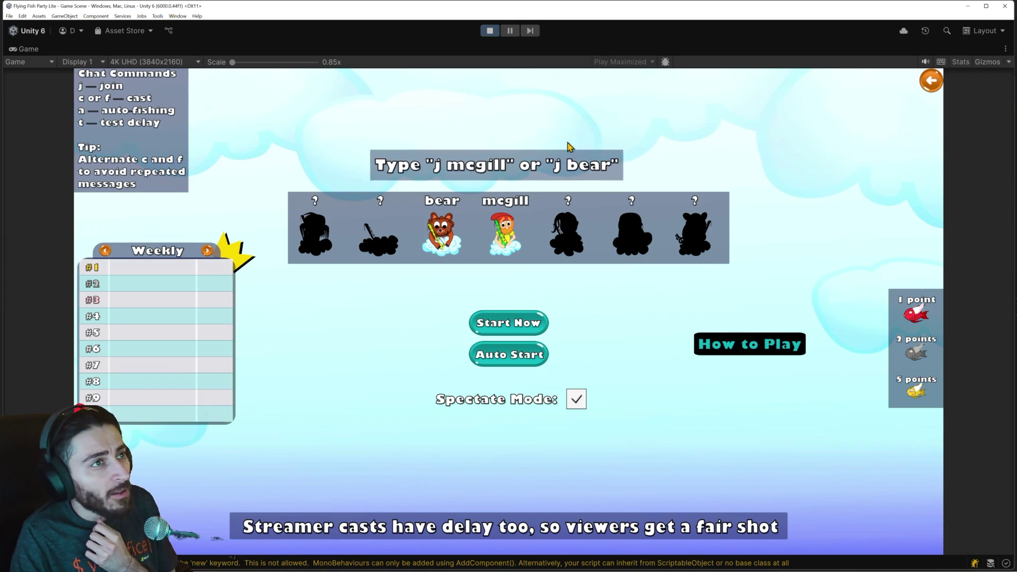
left_click(490, 30)
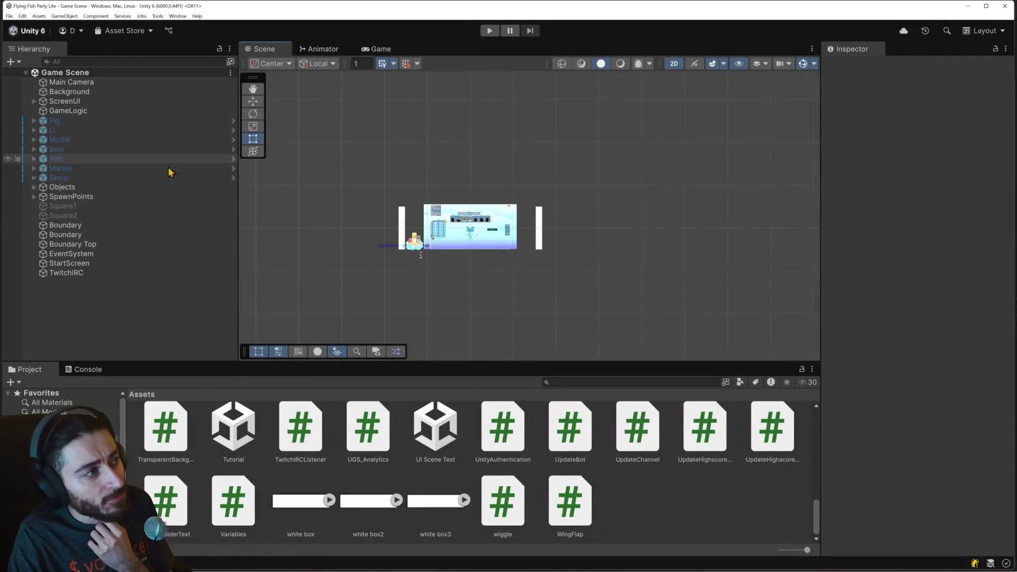
Step: Replay to the main menu, select SFX under Audio(Clone), then view AudioManager.cs in Visual Studio
left_click(490, 30)
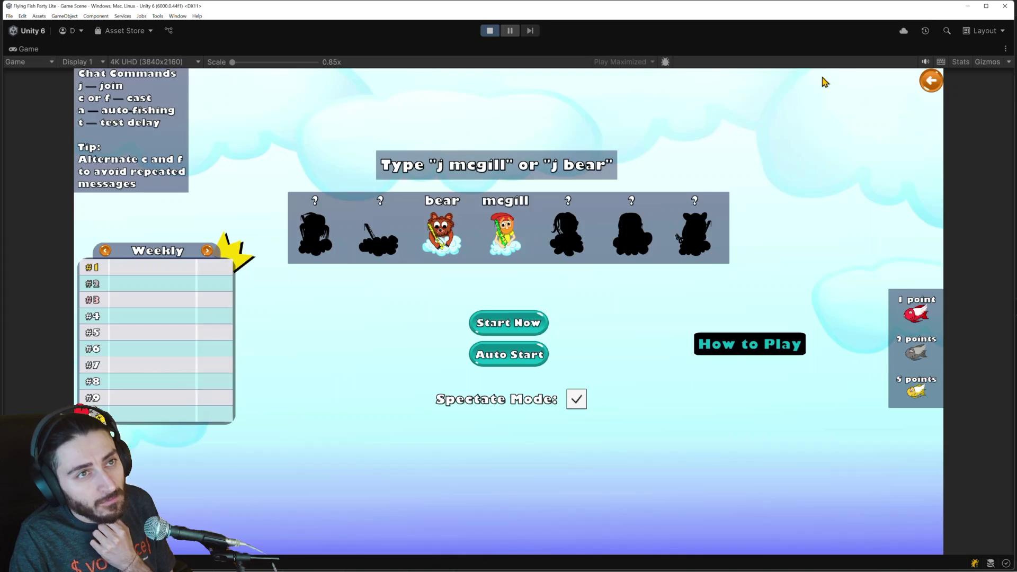
left_click(930, 83)
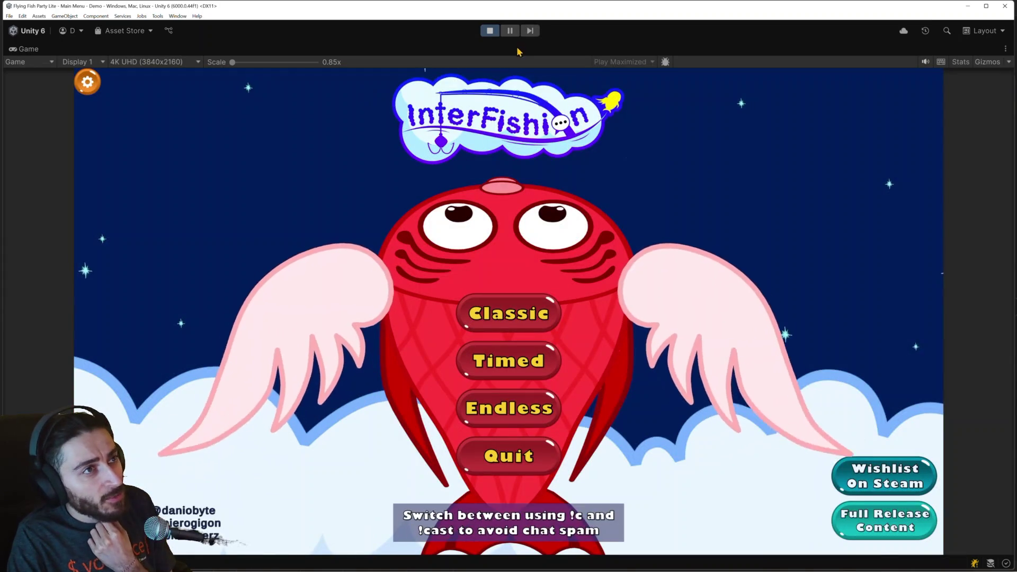
key("shift+space")
left_click(35, 101)
left_click(66, 120)
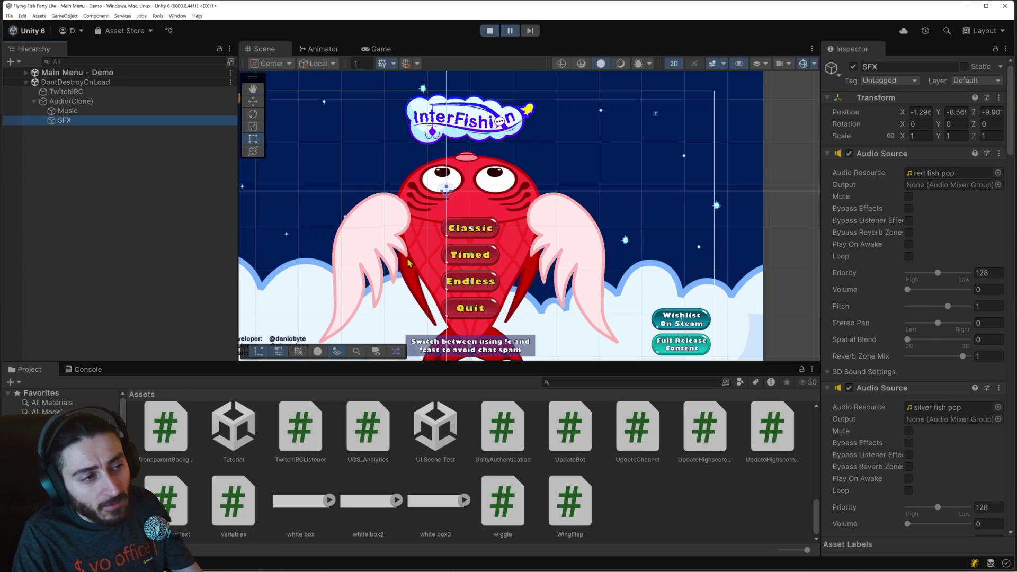
key("alt+Tab")
scroll(344, 310, "up", 15)
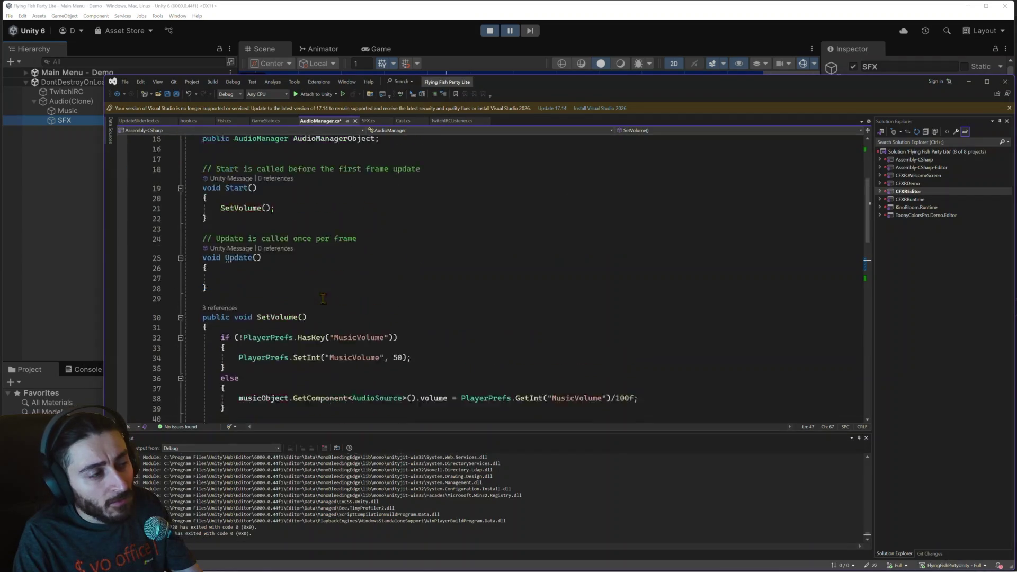
Step: Select sfxObject in AudioManager.cs and scroll through its uses, including the SFX volume loop
double_click(305, 273)
scroll(312, 274, "down", 4)
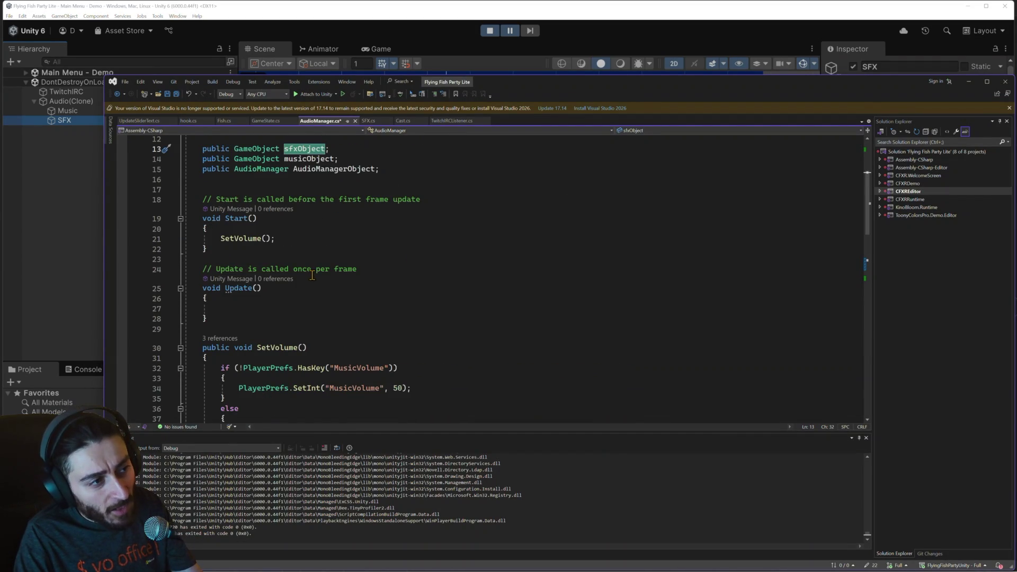
scroll(313, 275, "down", 6)
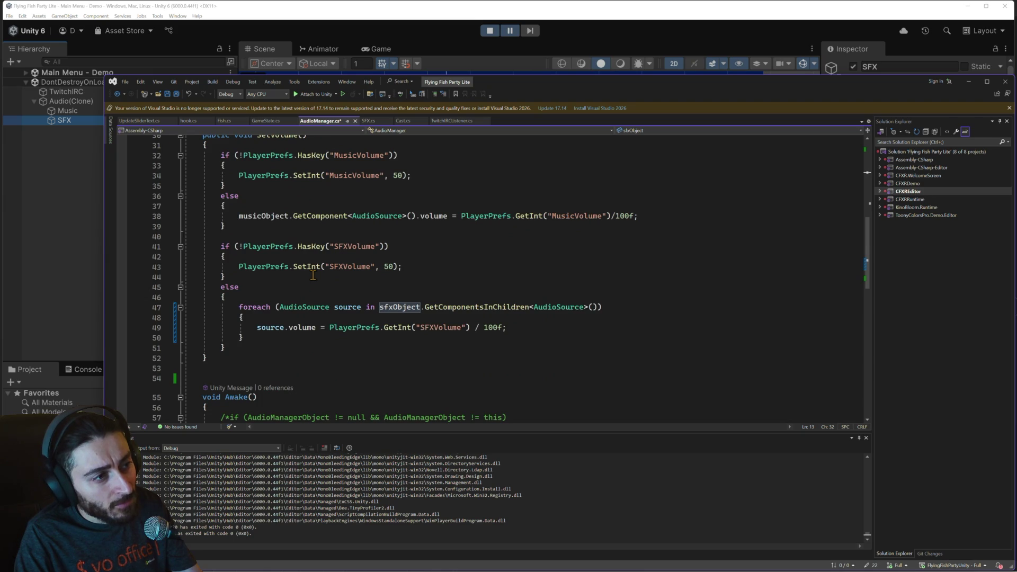
scroll(313, 274, "down", 8)
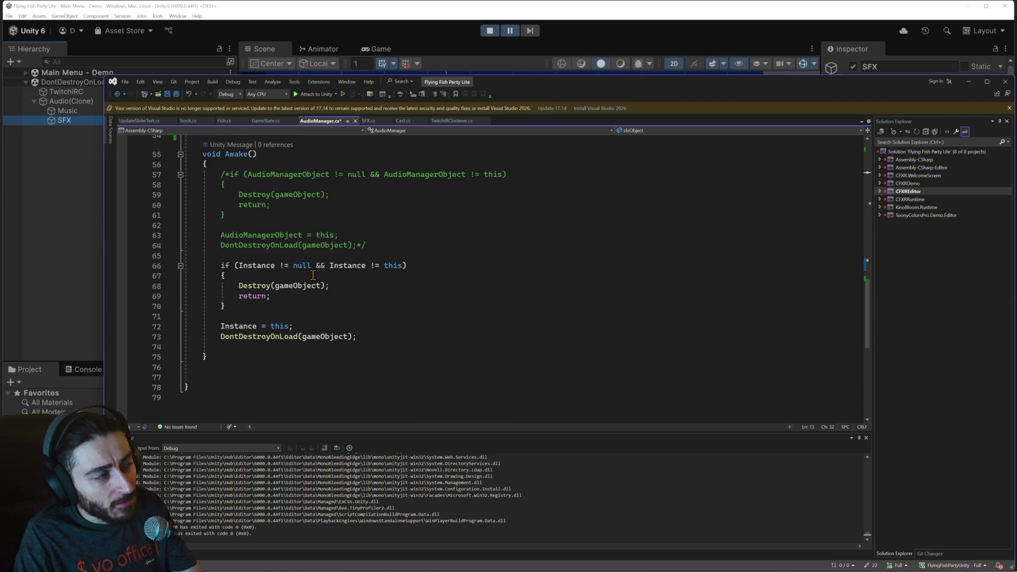
scroll(313, 275, "up", 17)
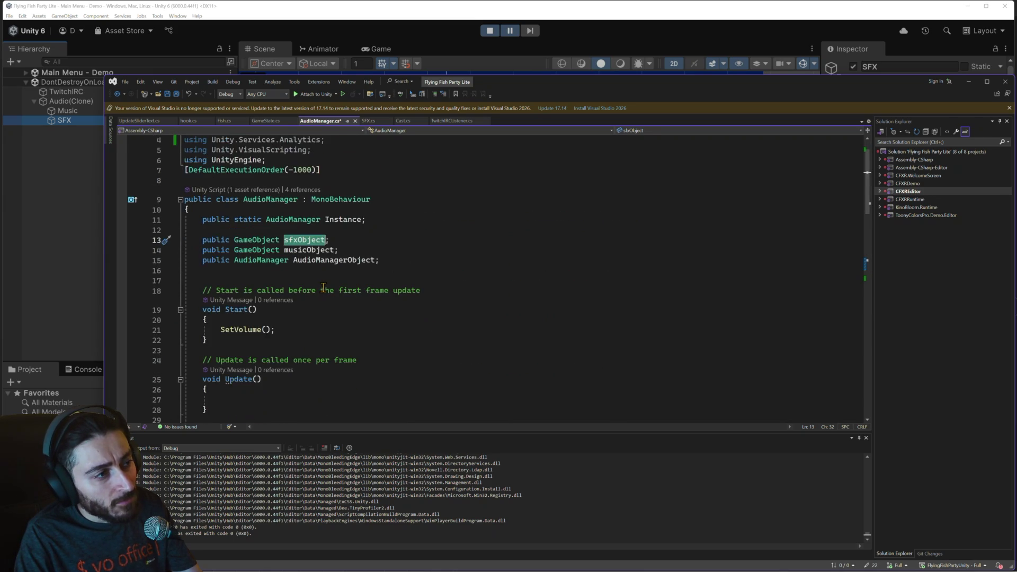
scroll(323, 287, "down", 5)
scroll(323, 287, "down", 11)
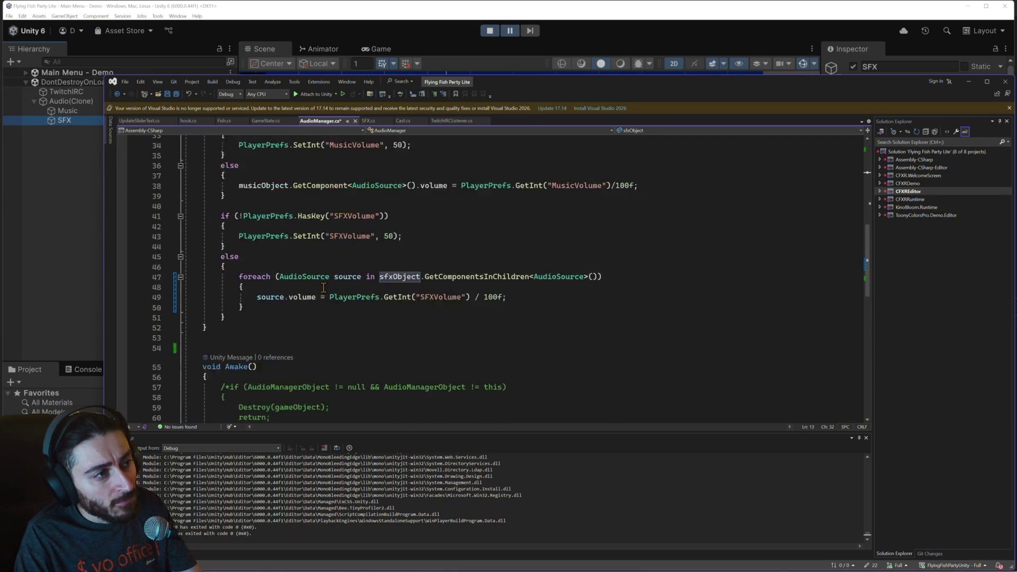
scroll(323, 287, "up", 17)
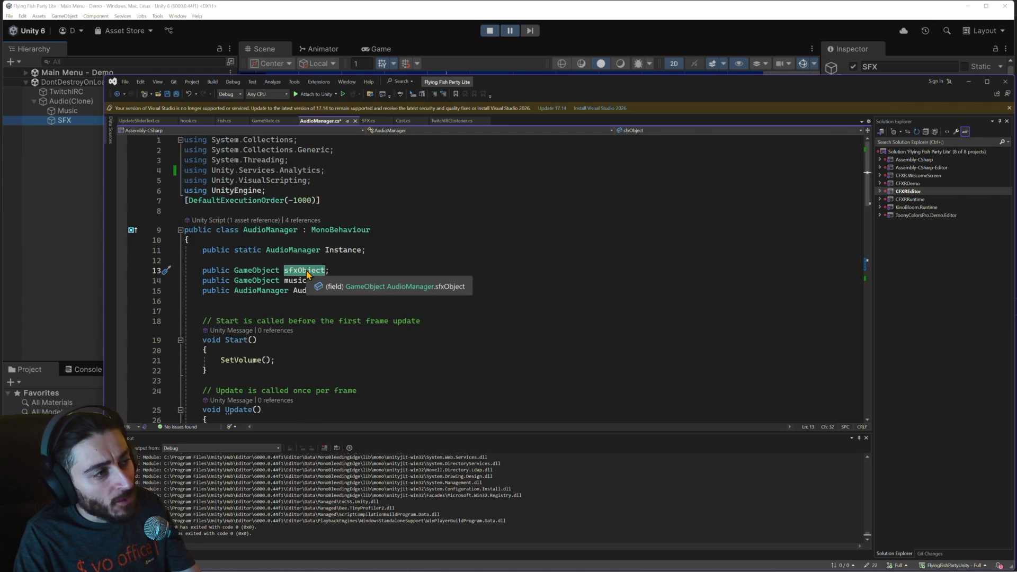
Step: Search the solution for sfxObject and cycle through its occurrences, then stop Play mode in Unity
key("ctrl+f")
key("Return")
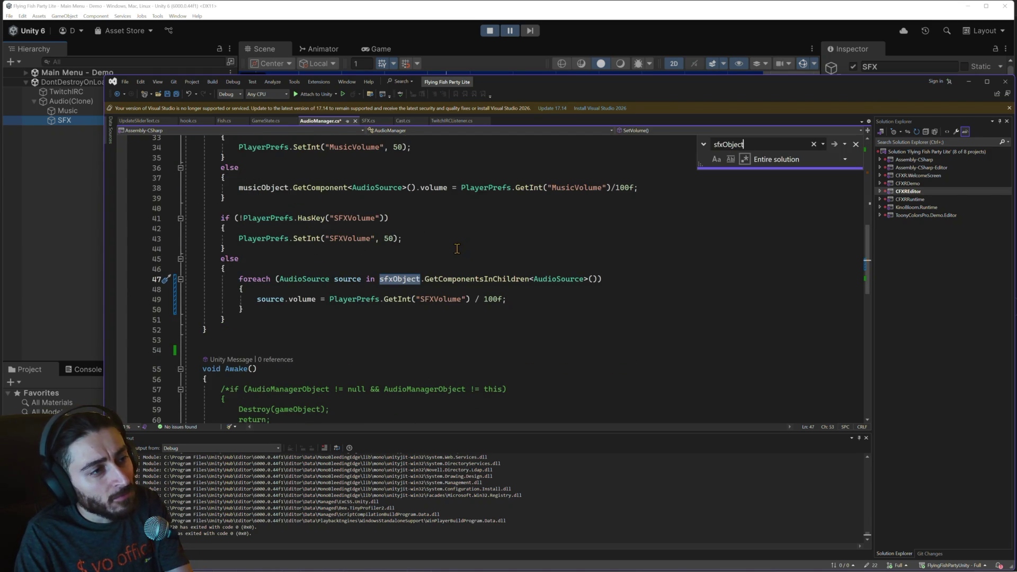
key("Return")
key("Return")
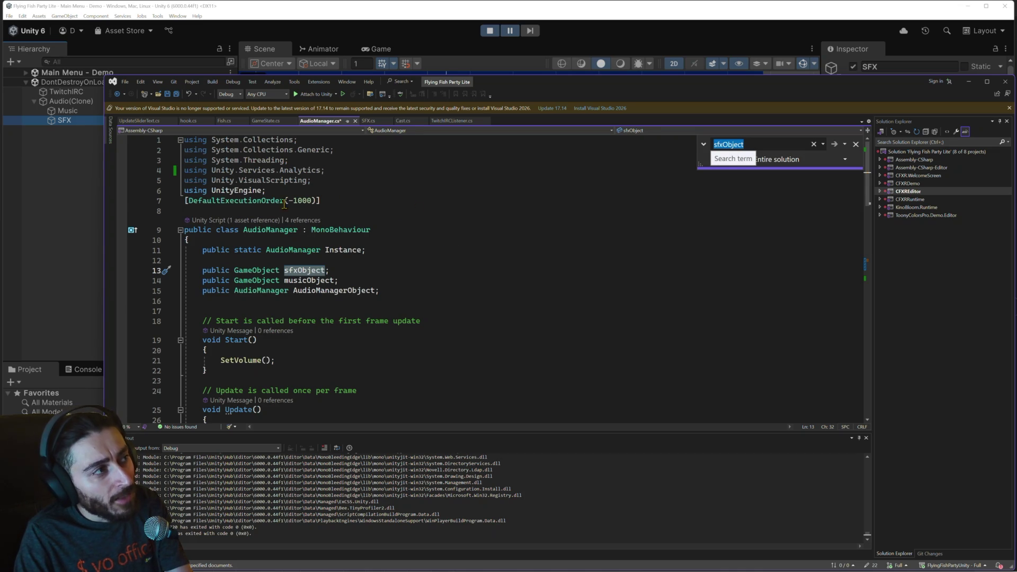
left_click(489, 30)
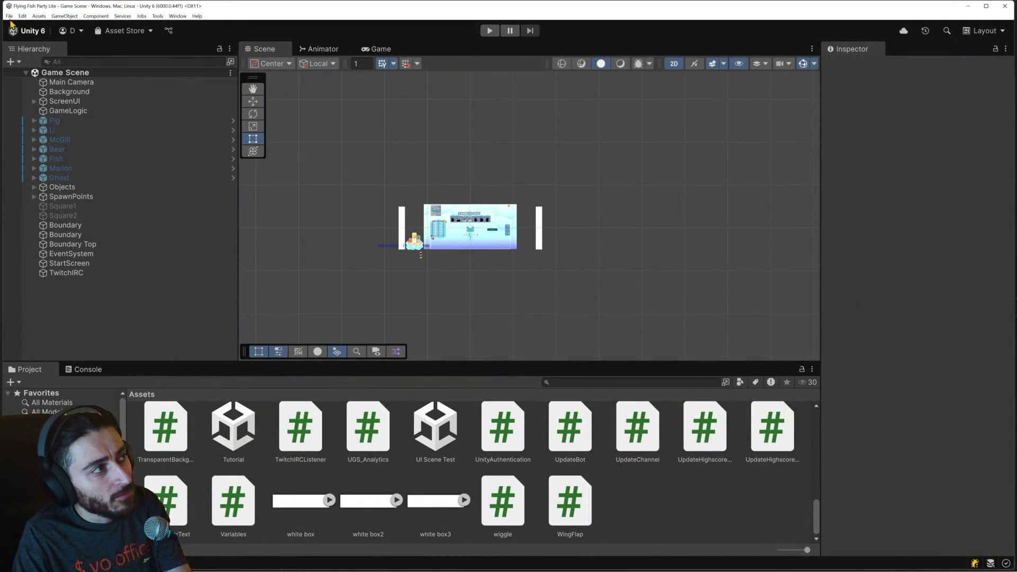
Step: Load the Main Menu - Demo scene and start Play mode
left_click(10, 16)
left_click(37, 34)
scroll(177, 177, "down", 3)
left_click(136, 197)
double_click(130, 200)
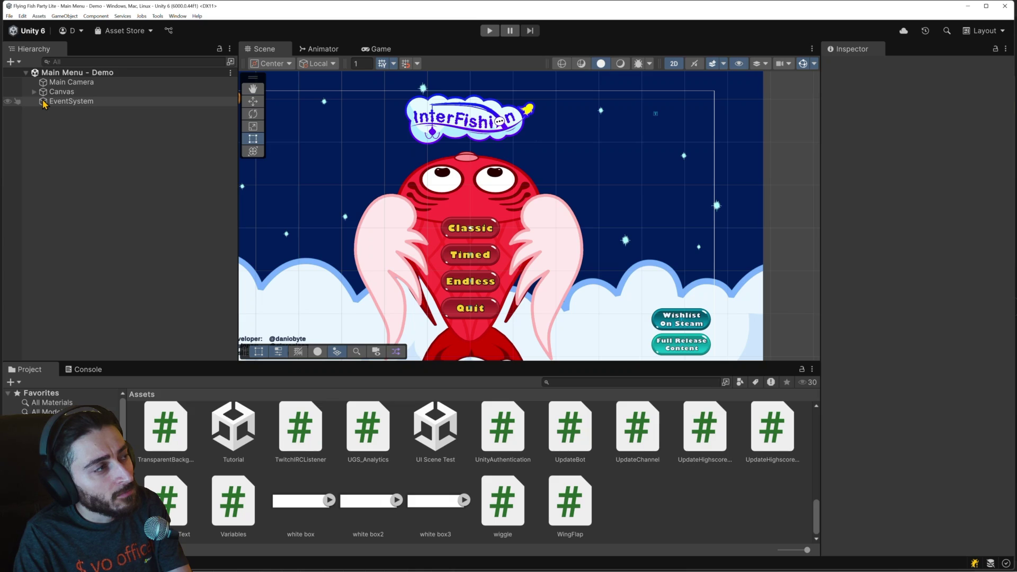
left_click(489, 30)
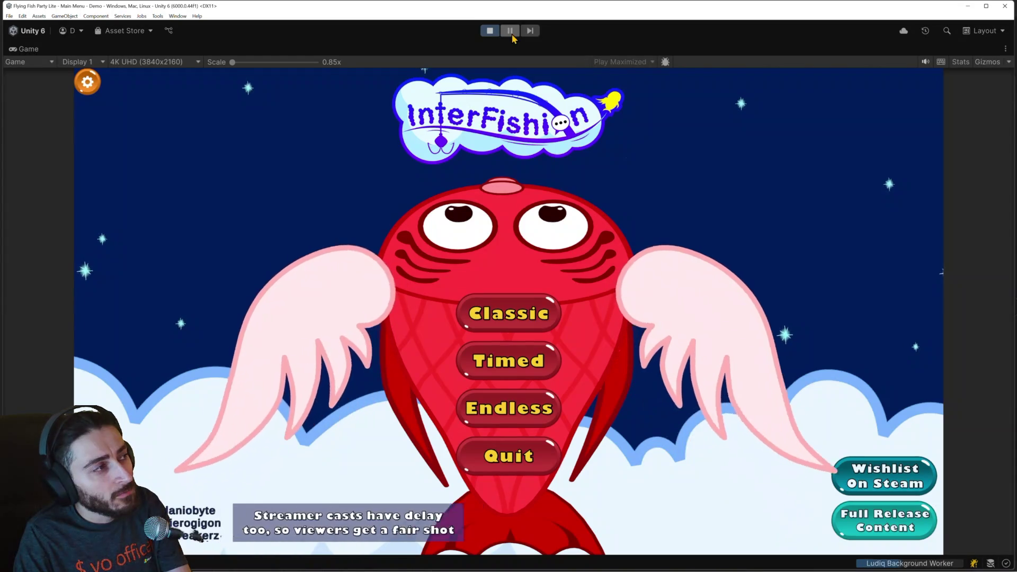
Step: Expand Audio(Clone) in the Hierarchy and select its SFX child to view its audio sources
key("shift+space")
left_click(73, 122)
left_click(34, 120)
left_click(64, 139)
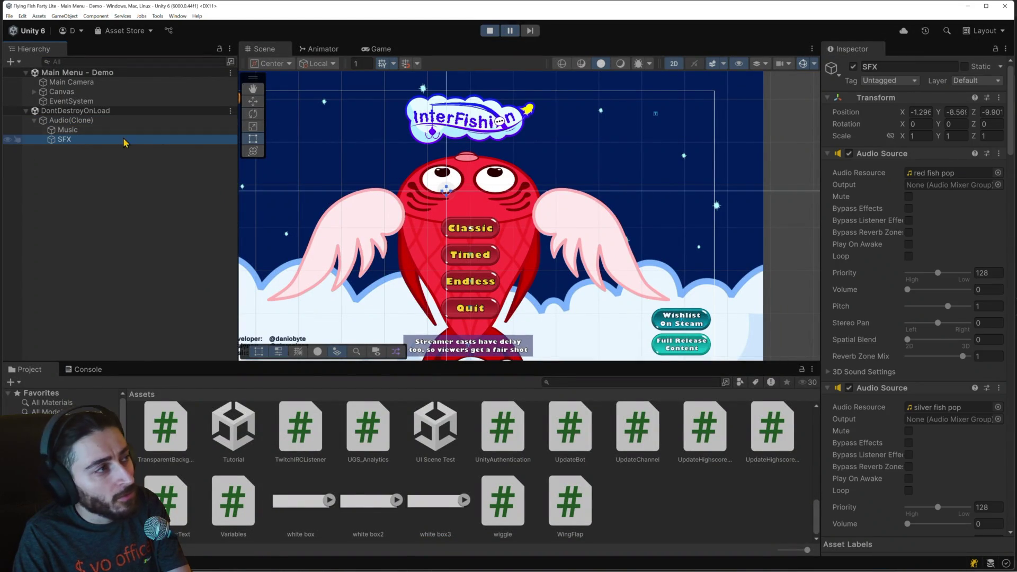
scroll(941, 323, "down", 10)
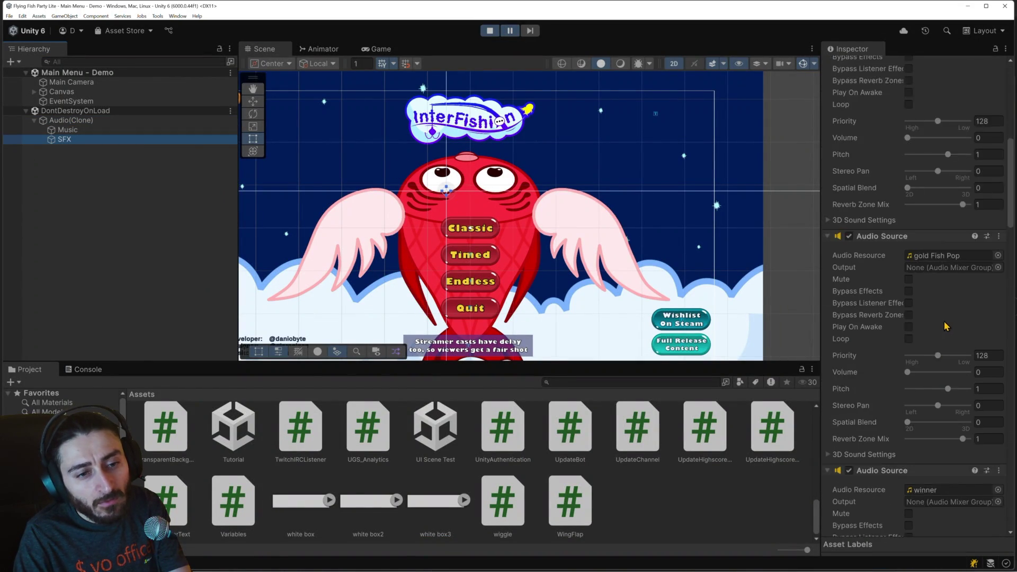
scroll(980, 286, "down", 10)
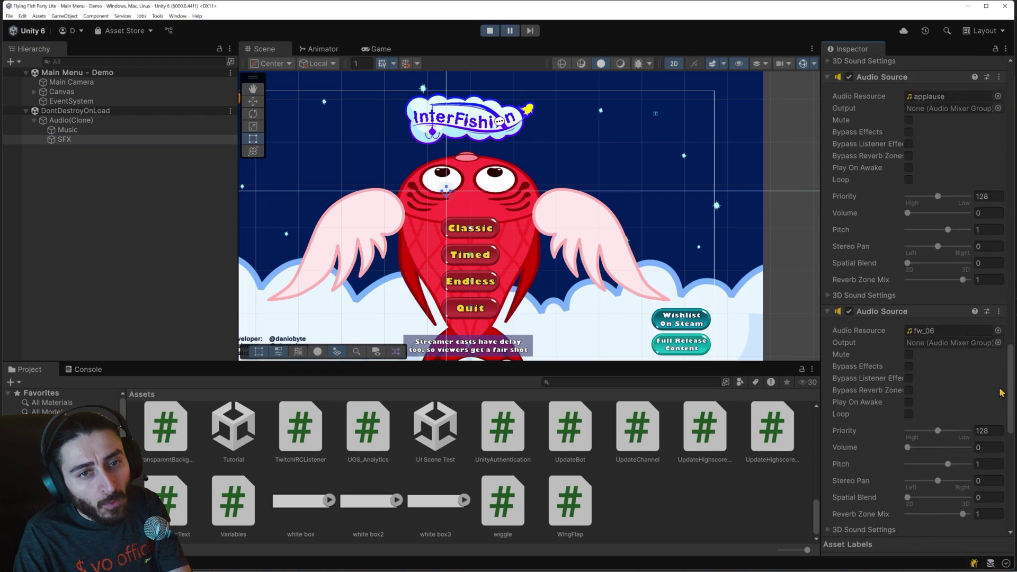
Step: Locate the SFX object from Audio(Clone)'s Audio Manager and review its audio sources (red fish pop, drop, slow clock, winner)
left_click(72, 120)
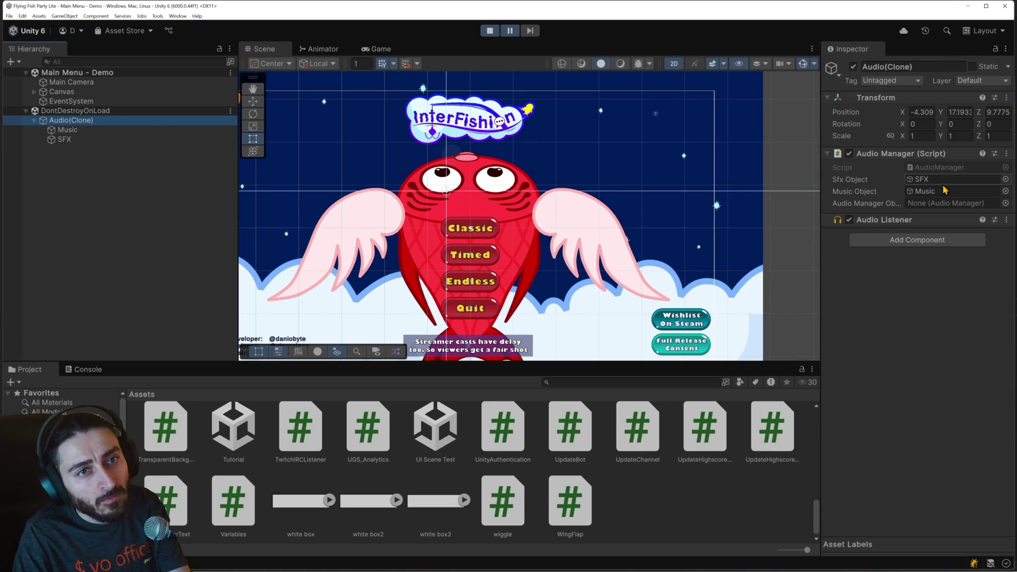
double_click(999, 181)
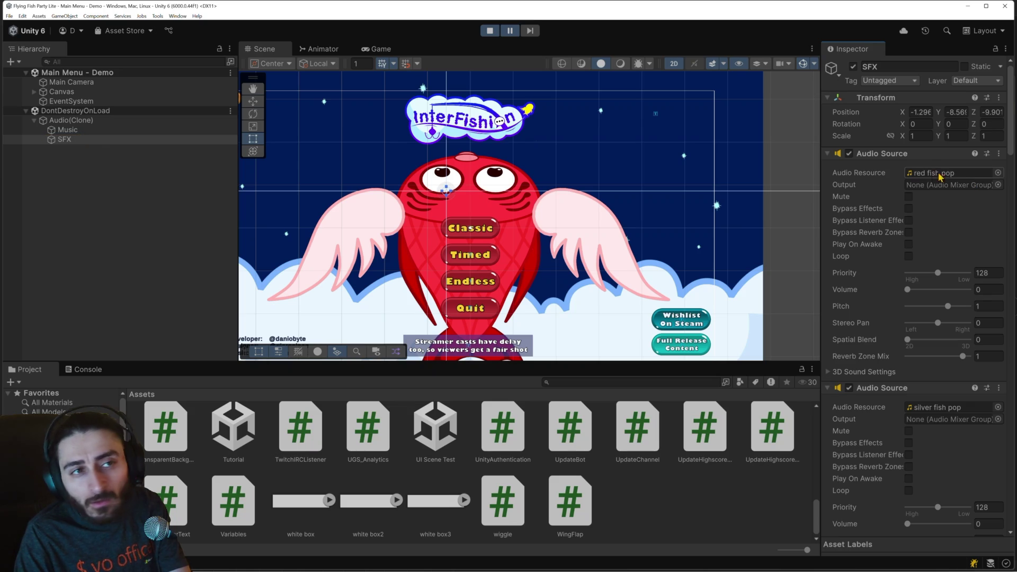
scroll(936, 318, "down", 3)
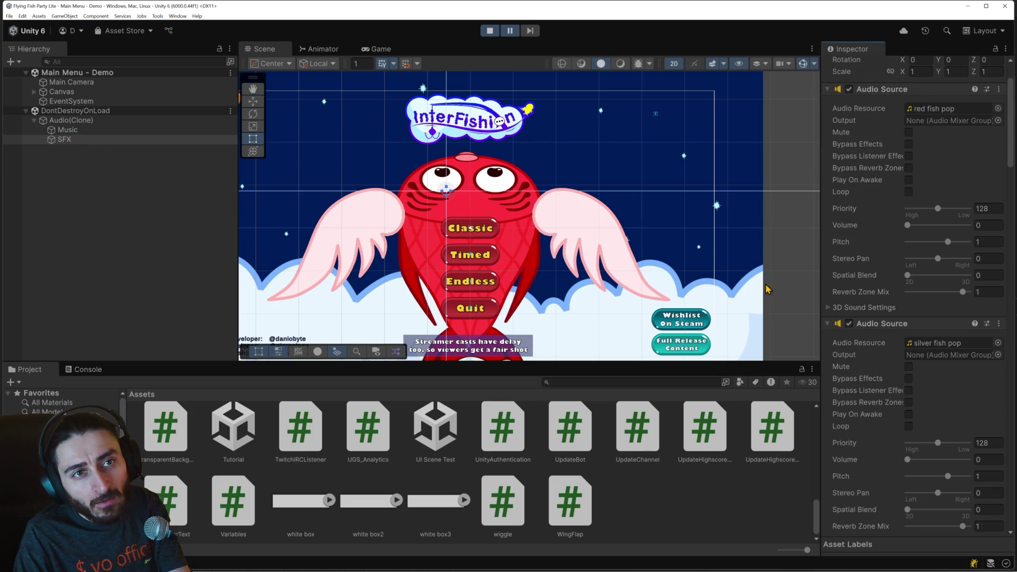
left_click(72, 120)
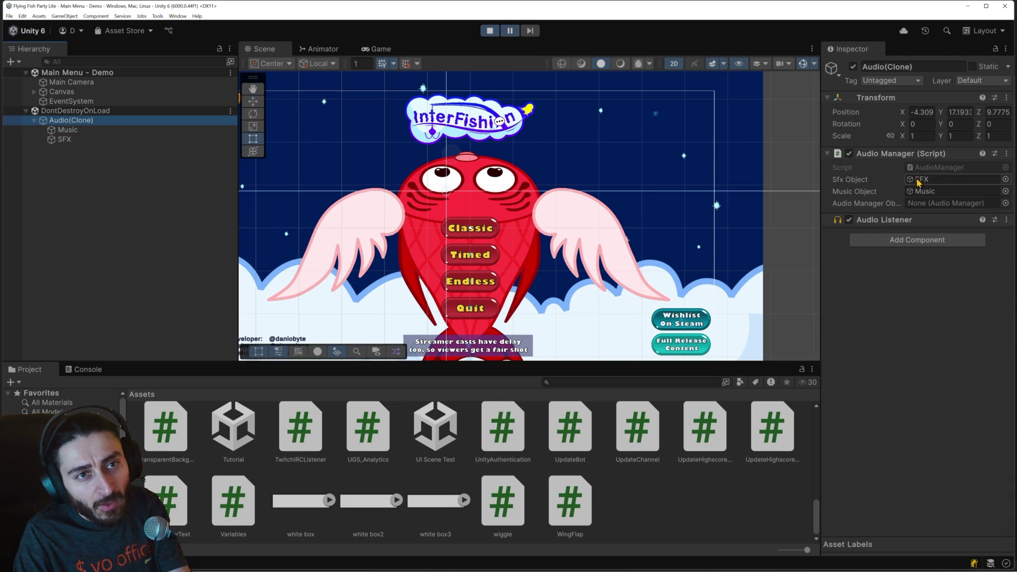
double_click(956, 179)
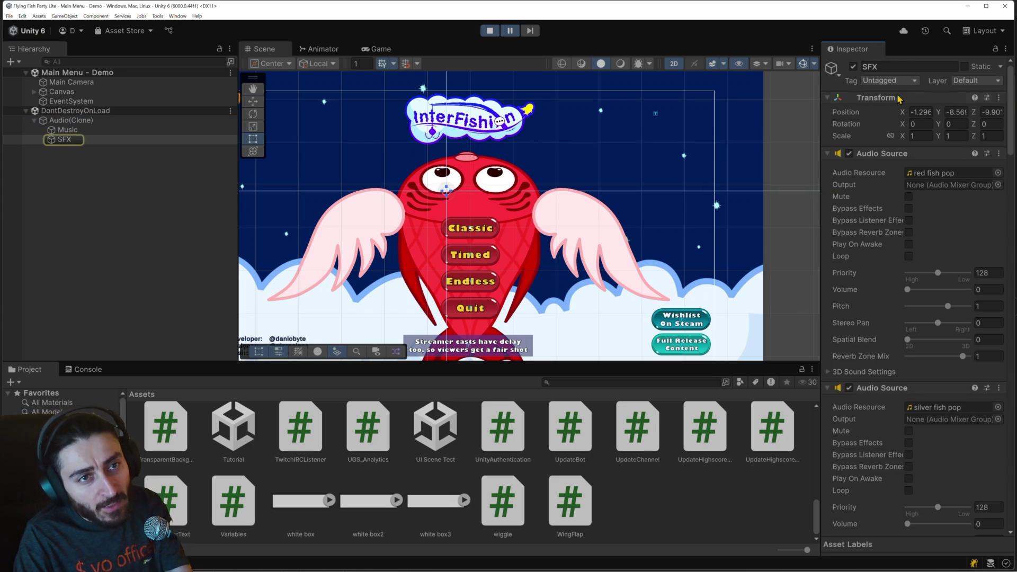
scroll(898, 248, "down", 10)
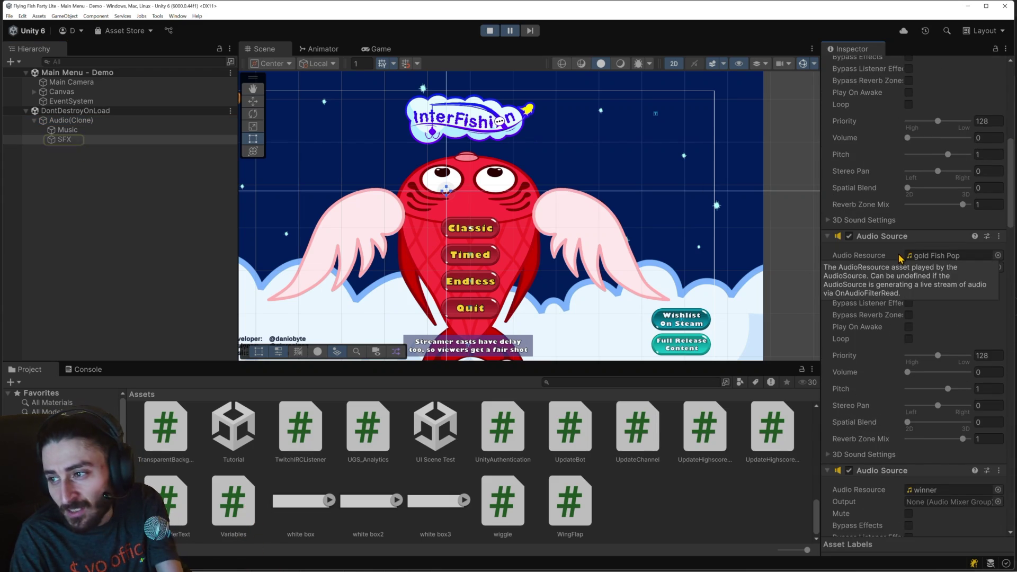
scroll(901, 259, "down", 10)
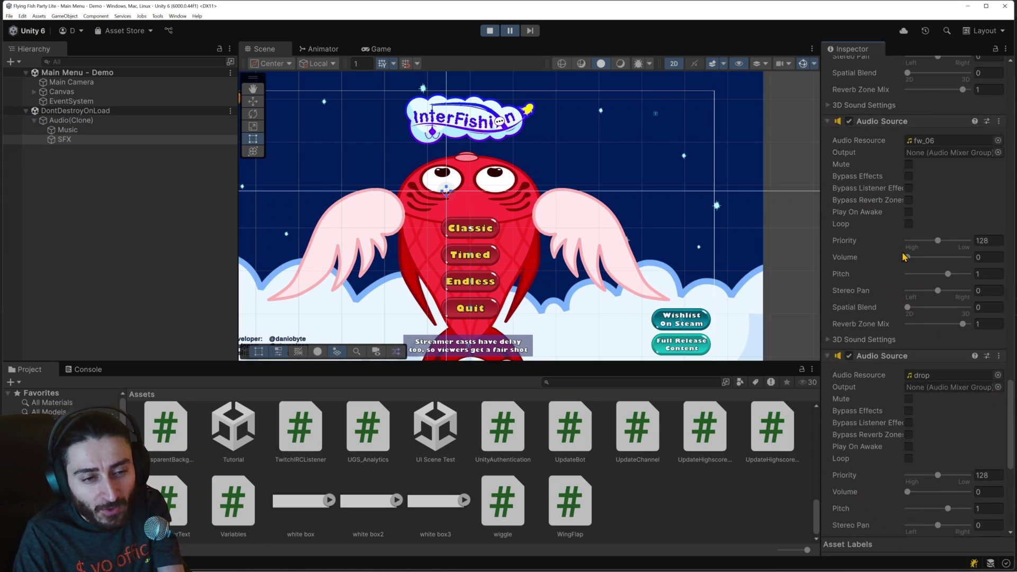
scroll(902, 253, "down", 3)
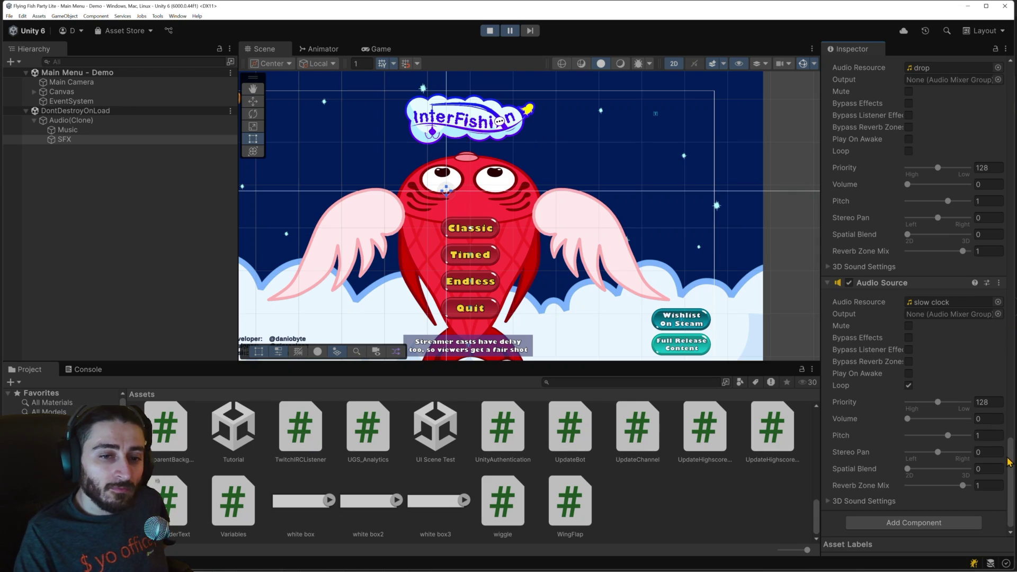
mouse_move(1010, 461)
left_mouse_down()
mouse_move(1000, 96)
mouse_move(1011, 76)
left_mouse_up()
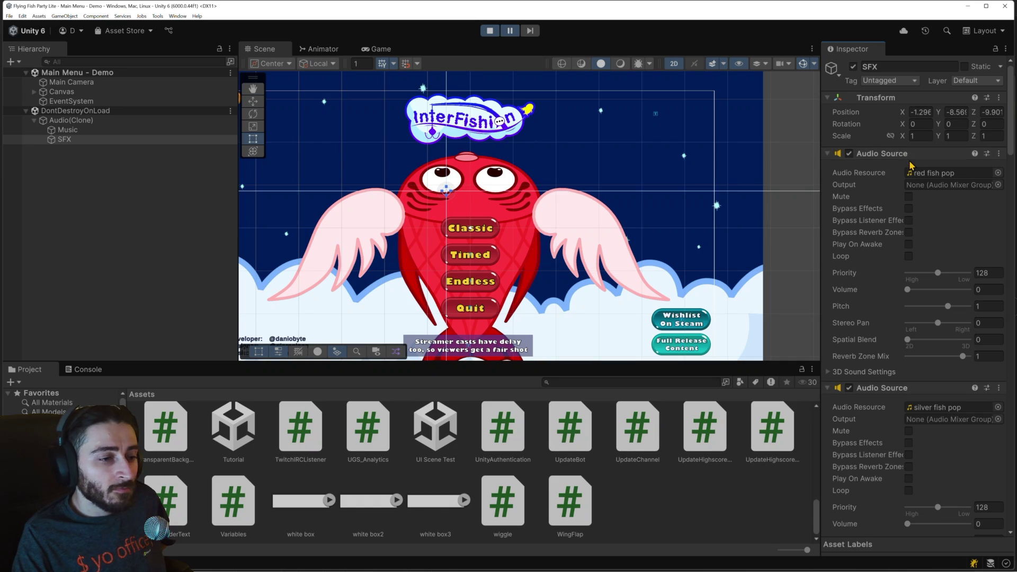
Step: Stop and restart the game, then choose Endless on the main menu
left_click(490, 33)
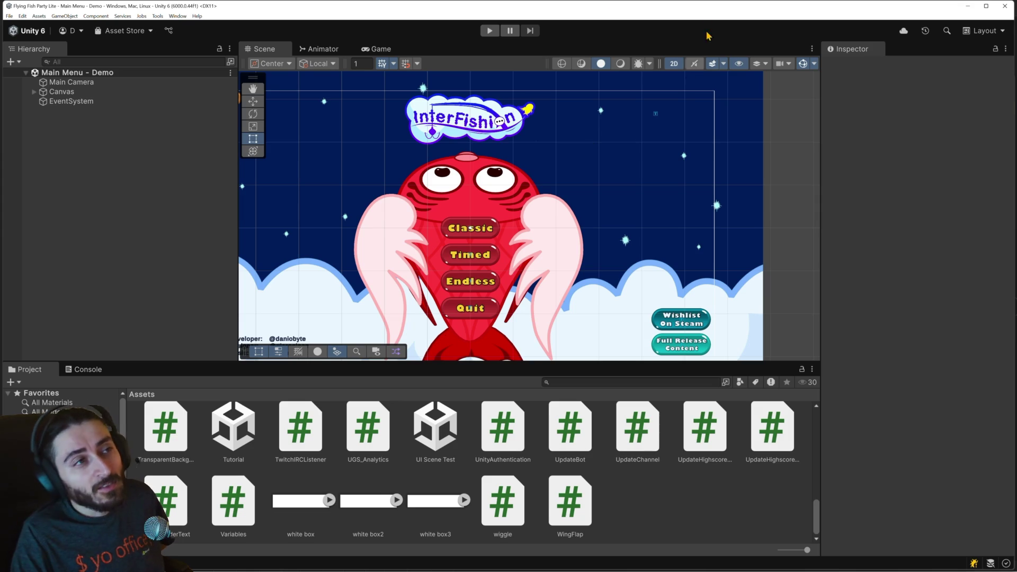
left_click(490, 30)
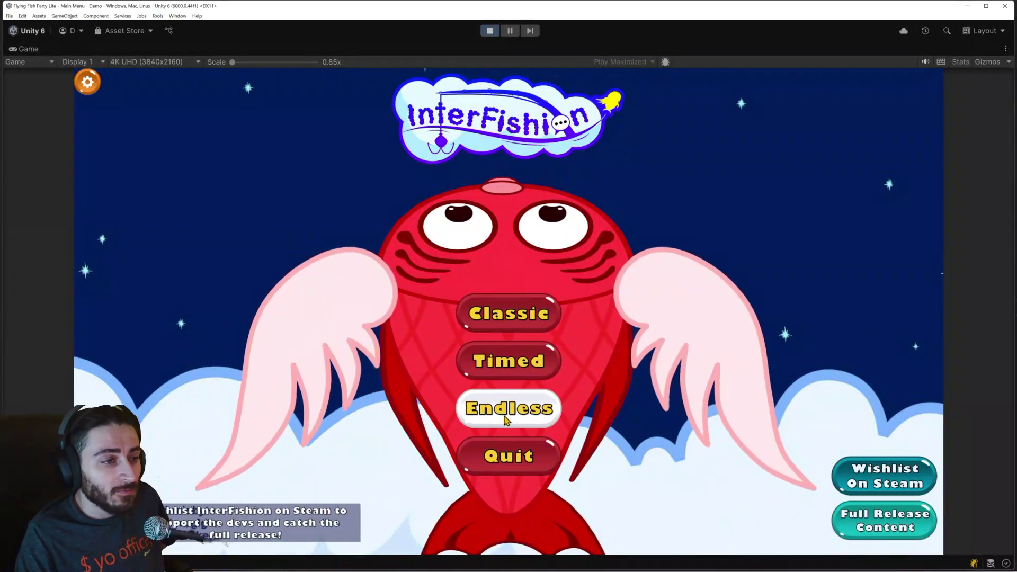
left_click(507, 416)
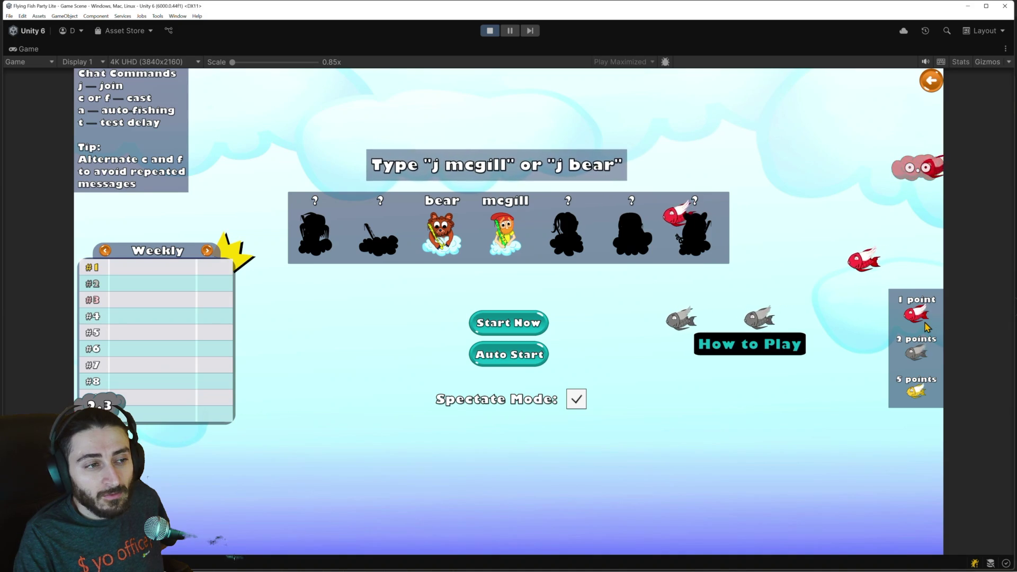
Step: Open and close the How to Play panel six times, then exit the maximized Game view
left_click(785, 349)
left_click(871, 278)
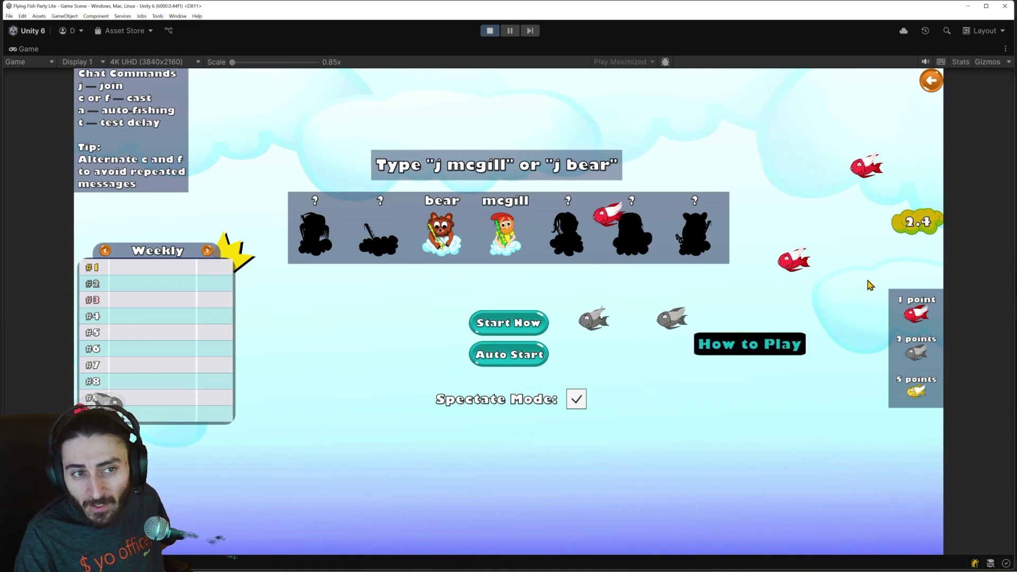
left_click(769, 355)
left_click(871, 277)
left_click(788, 339)
left_click(871, 277)
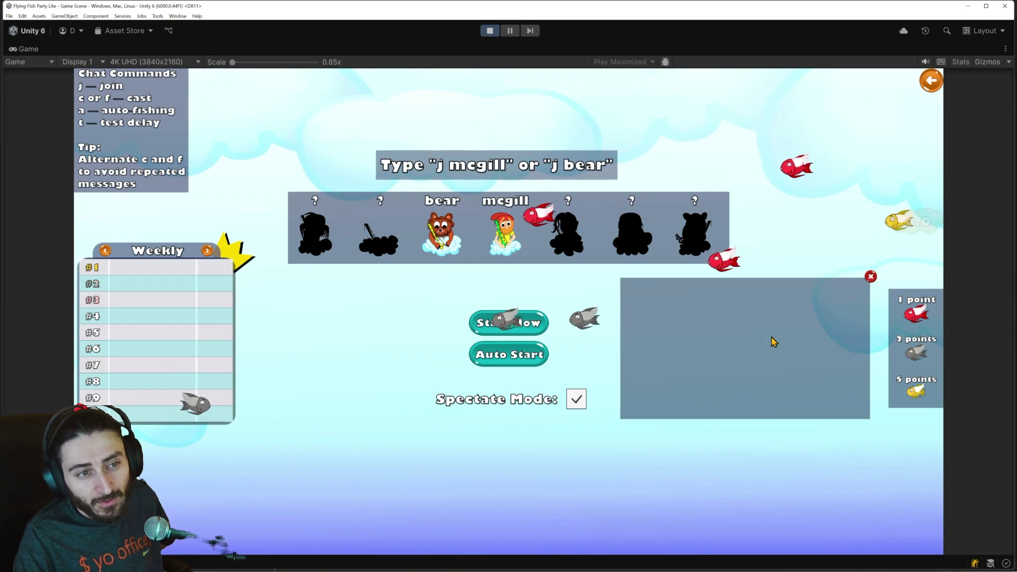
left_click(772, 342)
left_click(871, 278)
left_click(779, 344)
left_click(871, 277)
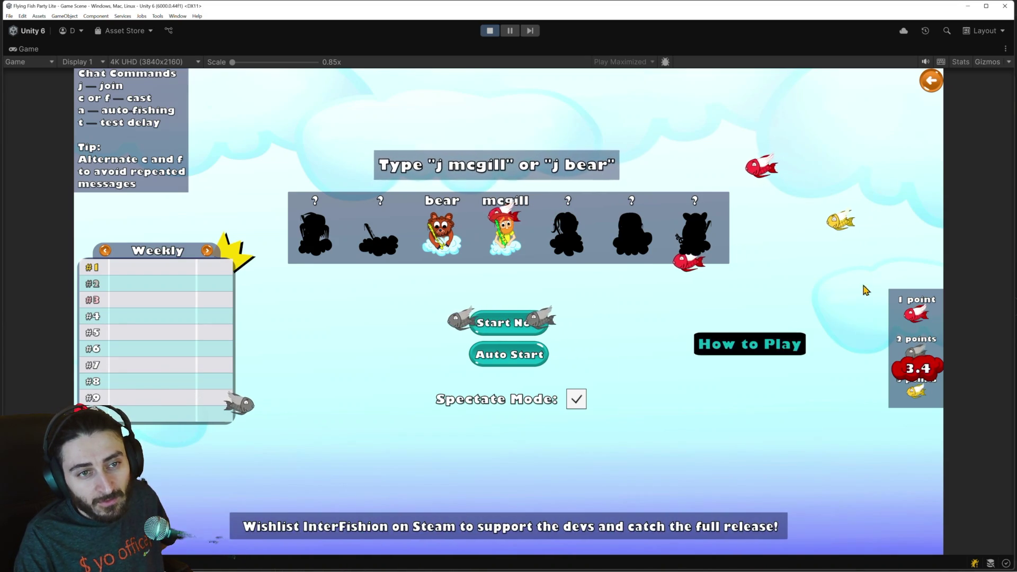
left_click(750, 345)
left_click(871, 277)
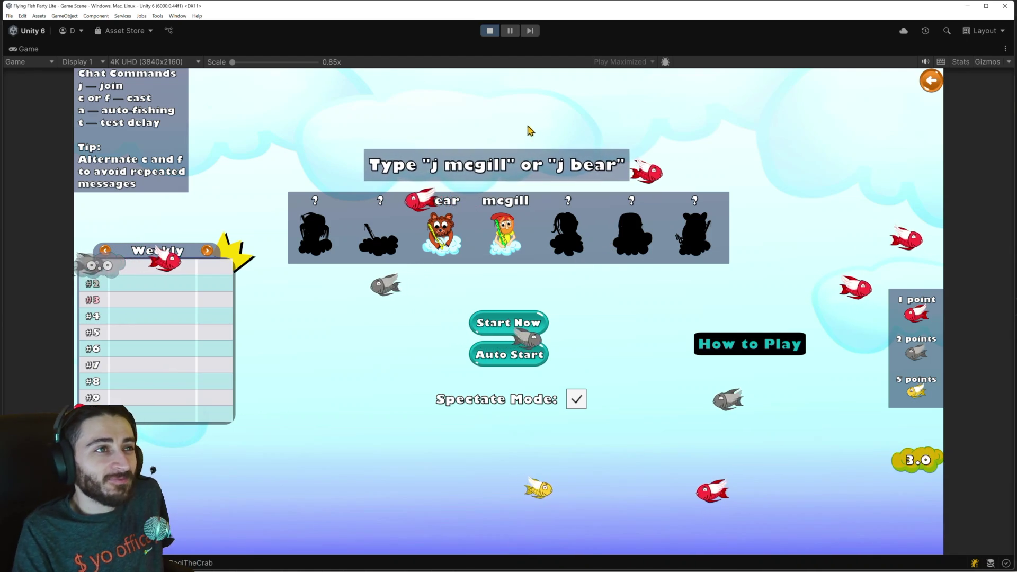
key("shift+space")
scroll(419, 244, "up", 6)
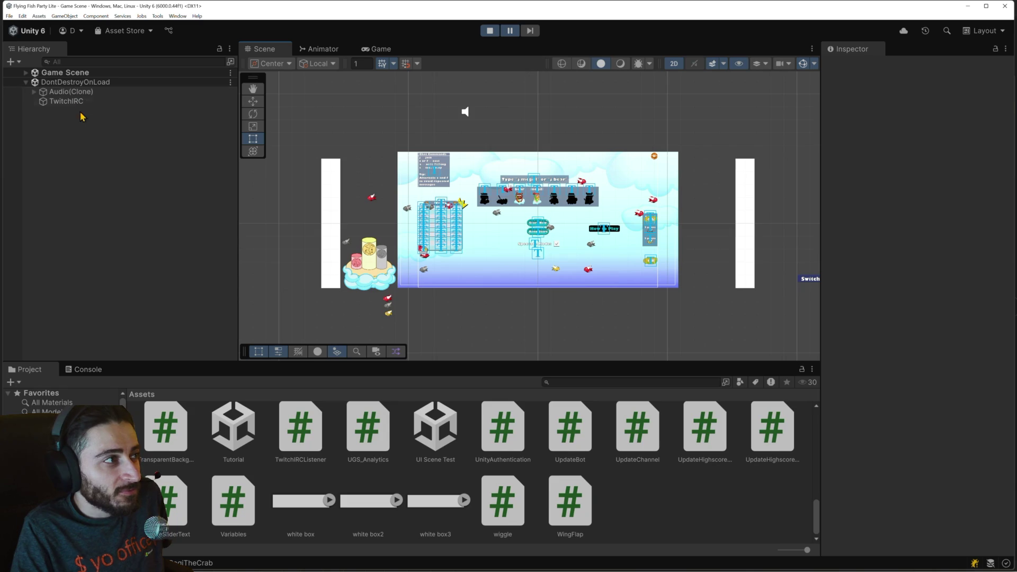
Step: Select GameLogic under Game Scene, set Spawn Fish Interval Rate to 5, and restart the lobby
left_click(25, 72)
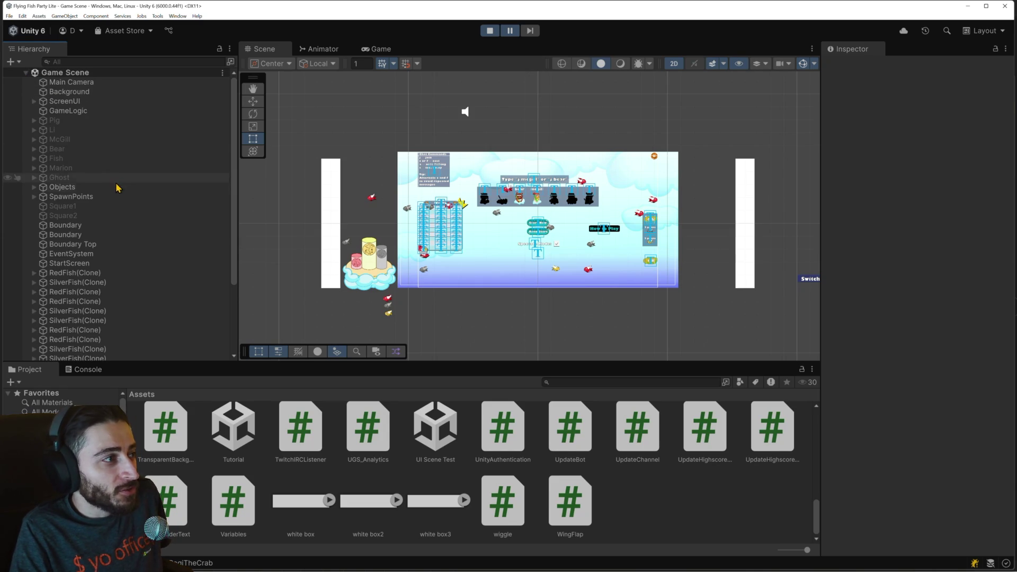
left_click(94, 198)
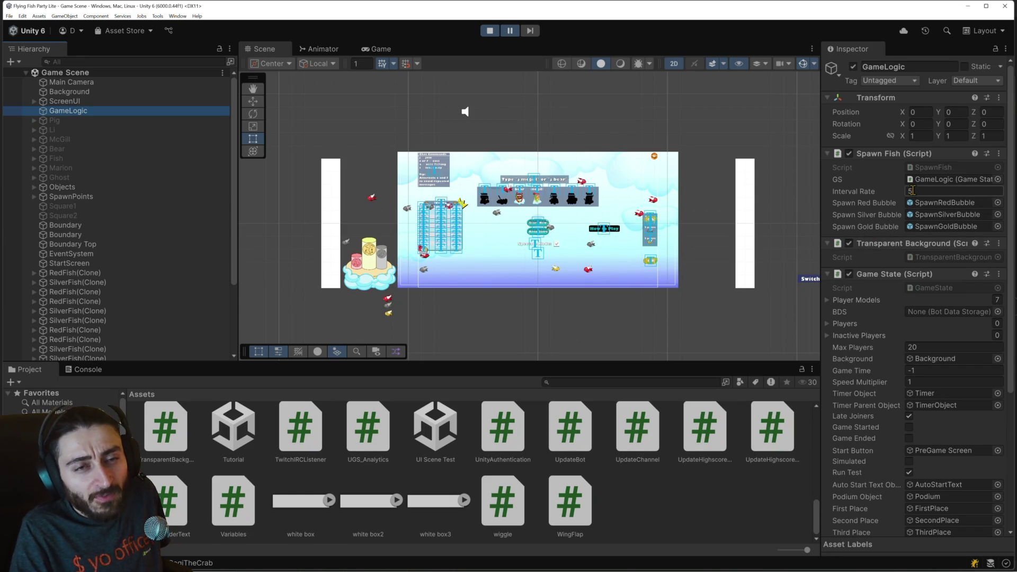
left_click(881, 231)
scroll(880, 236, "down", 6)
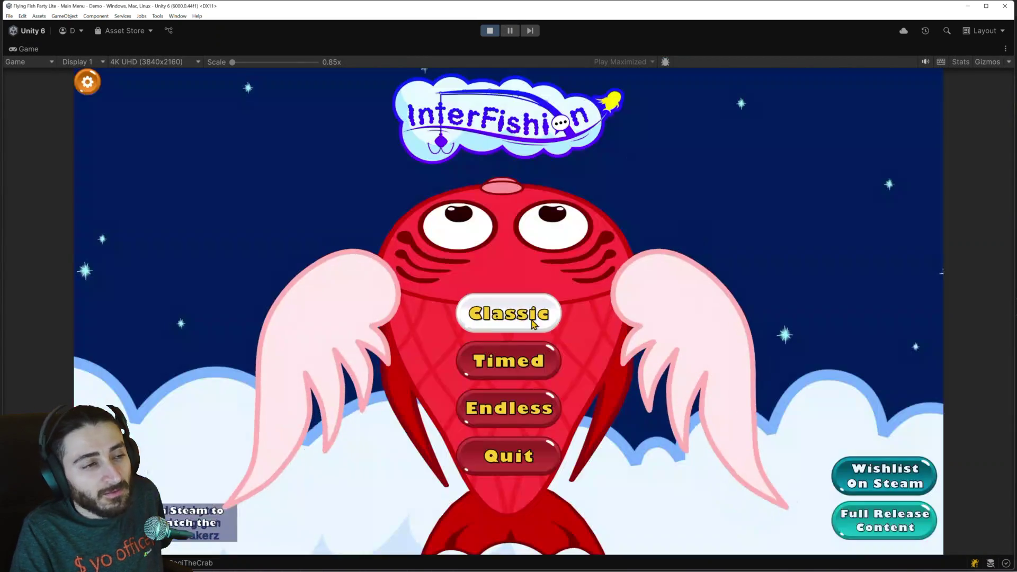
left_click(509, 313)
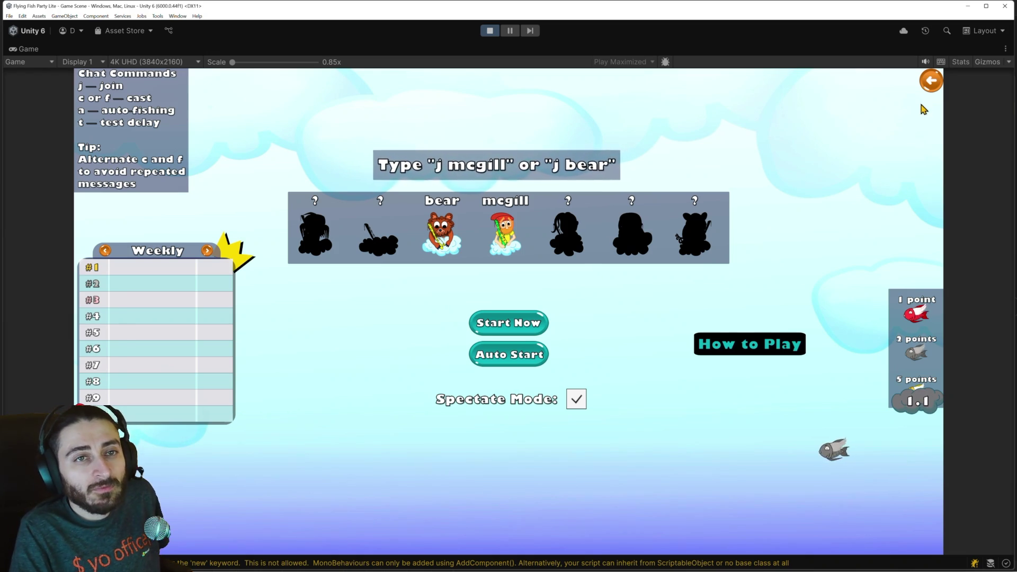
Step: Go back to the main menu, enter the Timed lobby, then stop Play mode
left_click(931, 80)
left_click(505, 360)
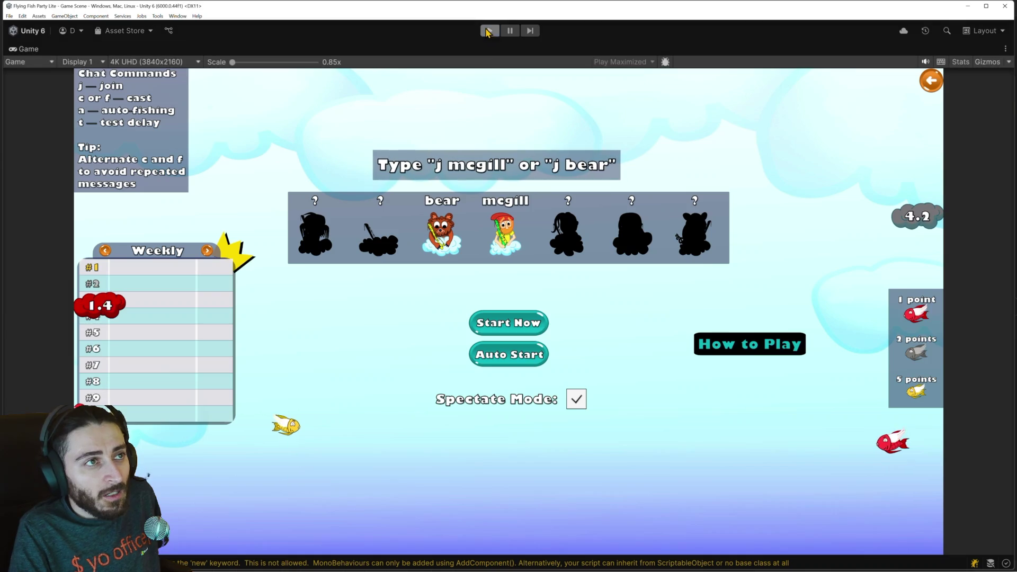
key("ctrl+p")
scroll(502, 456, "up", 5)
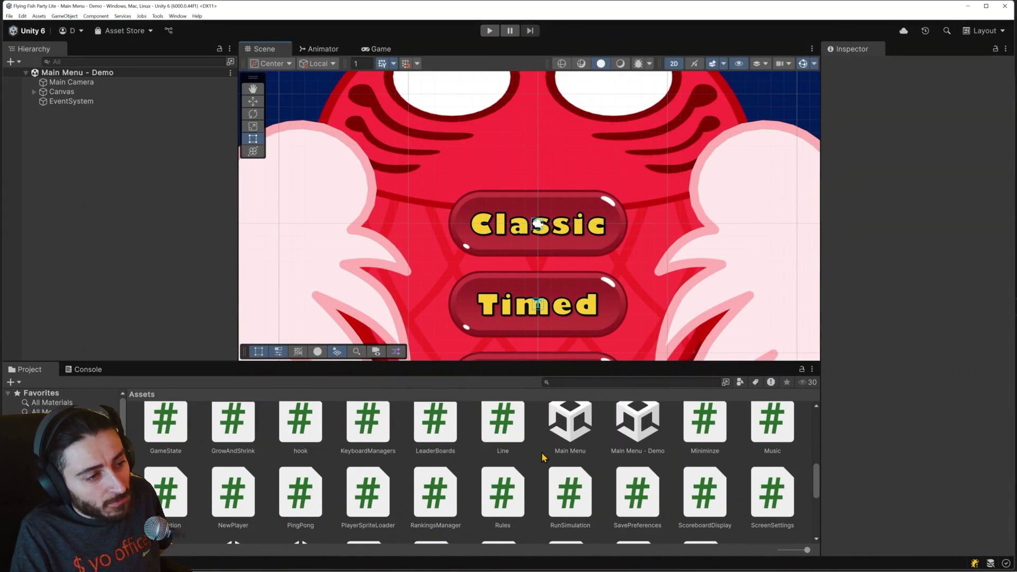
Step: Open the Navigation script and scroll to the LoadClassic, LoadArcade and LoadEndless methods
scroll(542, 457, "up", 1)
scroll(541, 462, "down", 1)
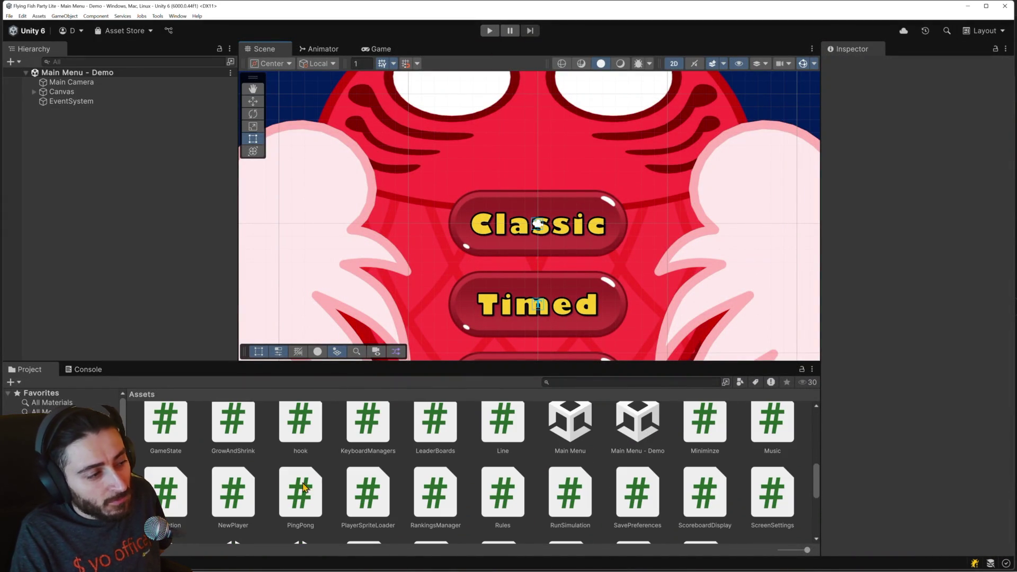
left_click(166, 495)
double_click(166, 496)
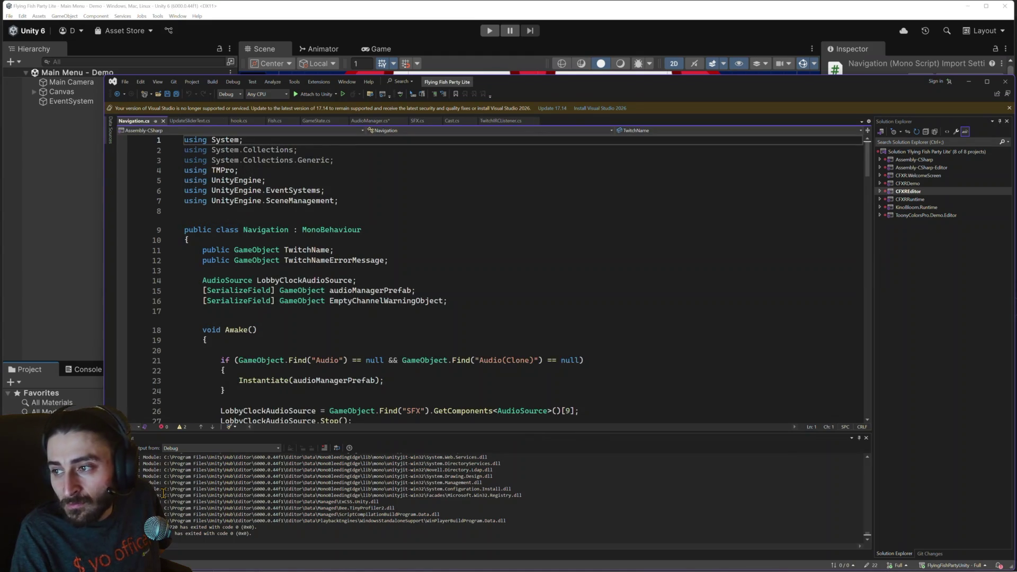
scroll(433, 364, "down", 10)
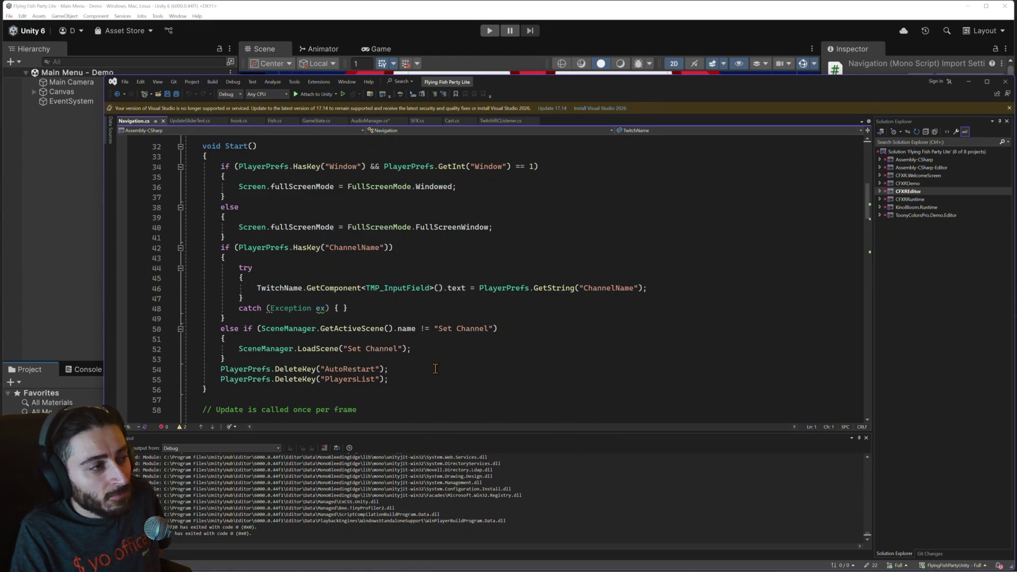
scroll(435, 368, "down", 9)
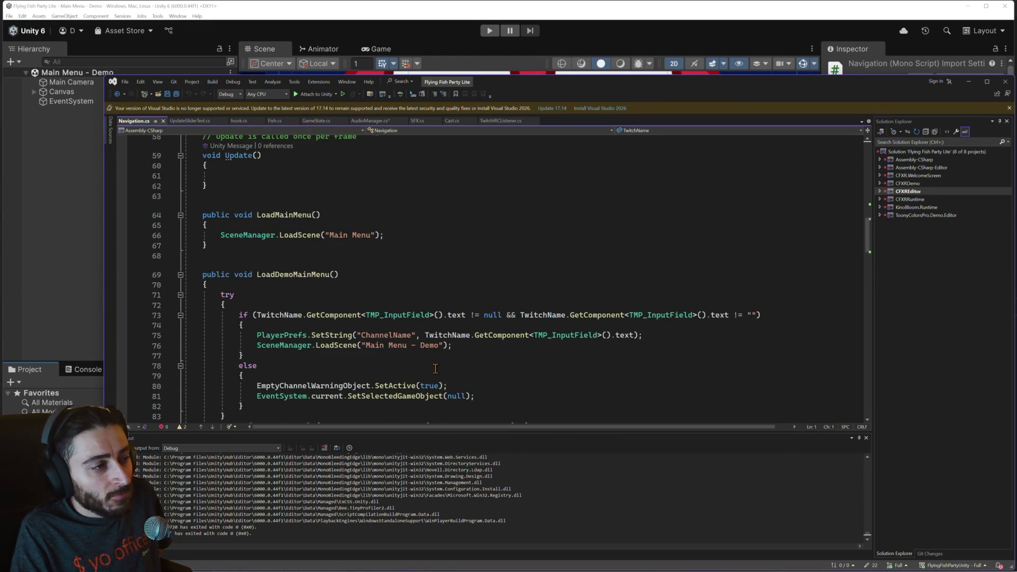
scroll(345, 289, "down", 13)
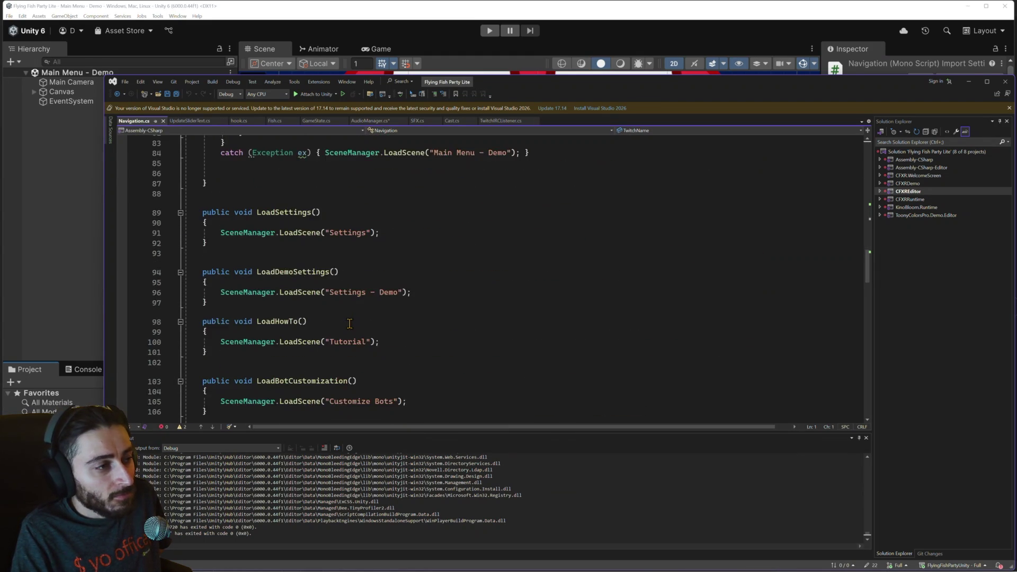
scroll(349, 323, "down", 5)
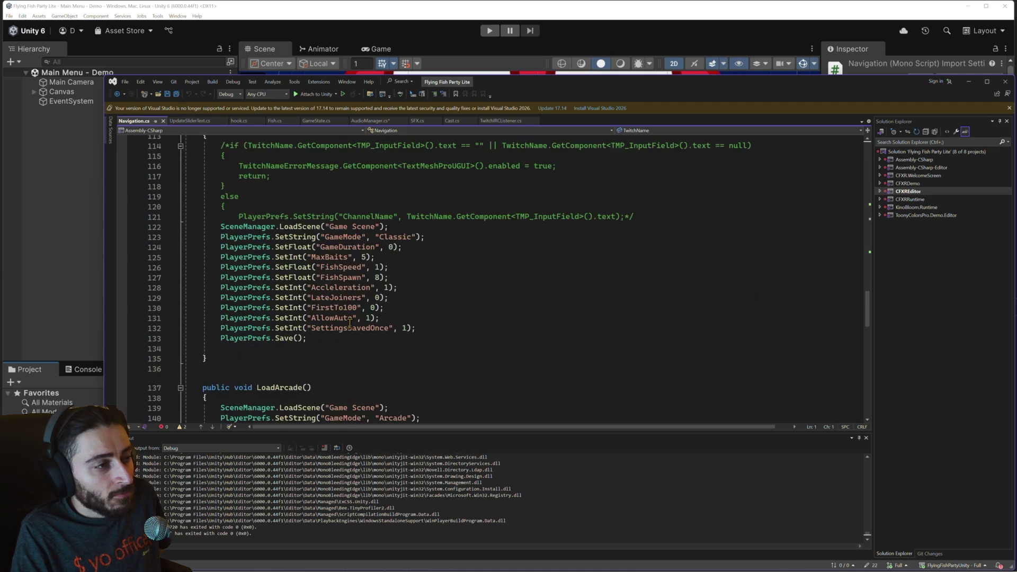
scroll(352, 312, "down", 5)
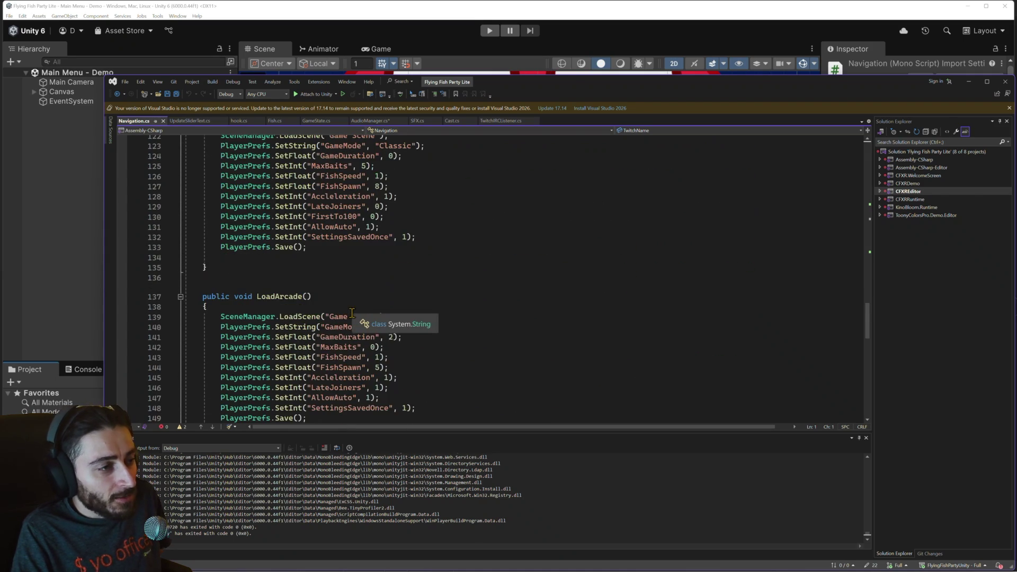
scroll(356, 315, "down", 6)
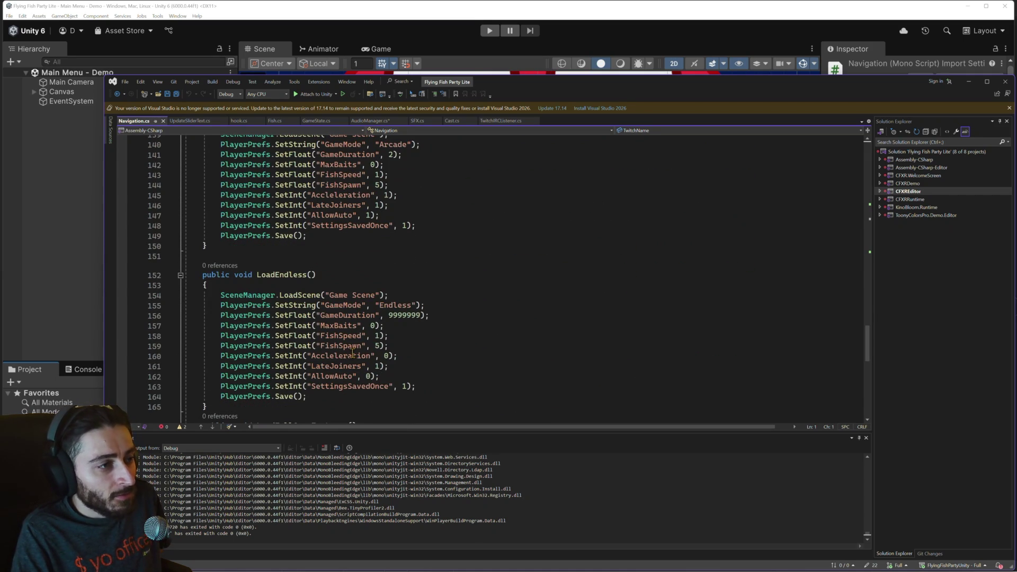
Step: Highlight the FishSpawn lines in the Endless, Arcade and Classic mode settings
left_click_drag(390, 346, 185, 346)
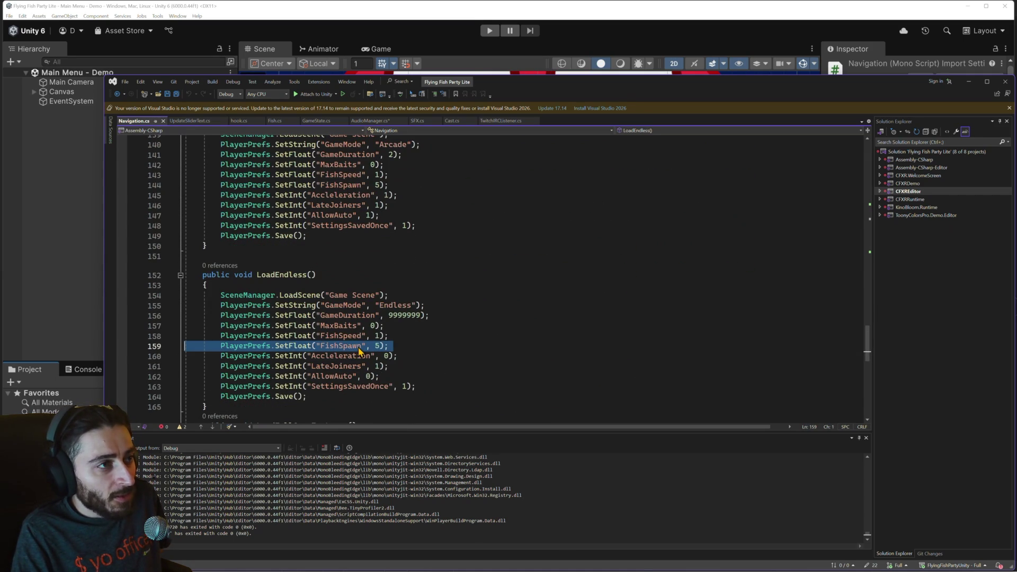
double_click(337, 185)
scroll(355, 267, "up", 3)
scroll(355, 266, "up", 7)
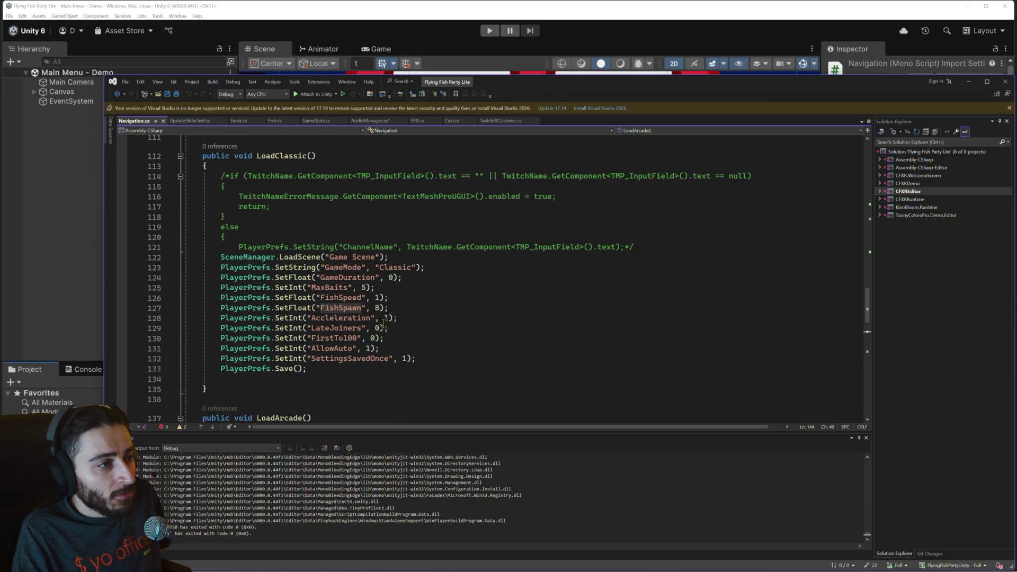
triple_click(341, 309)
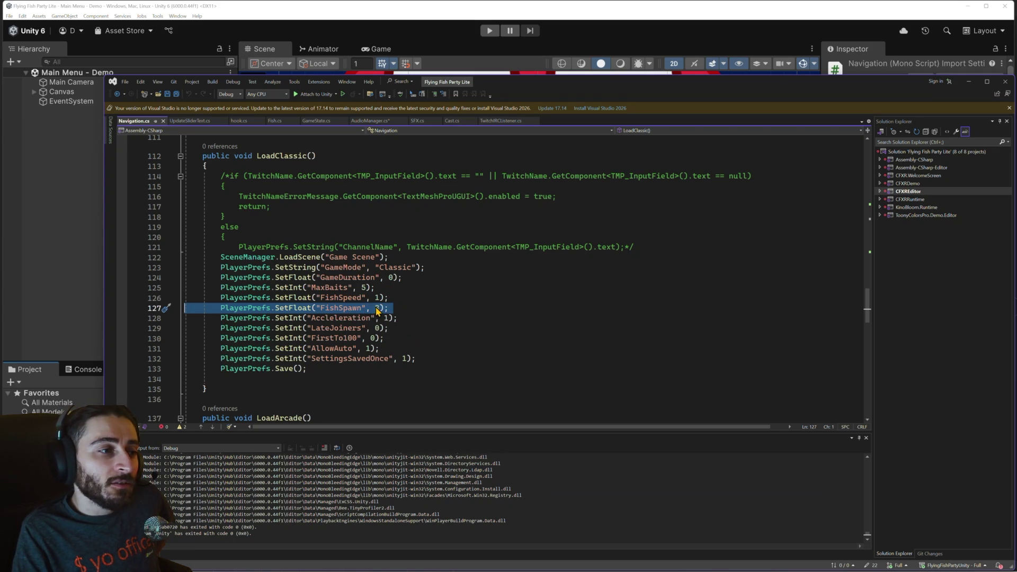
left_click(376, 309)
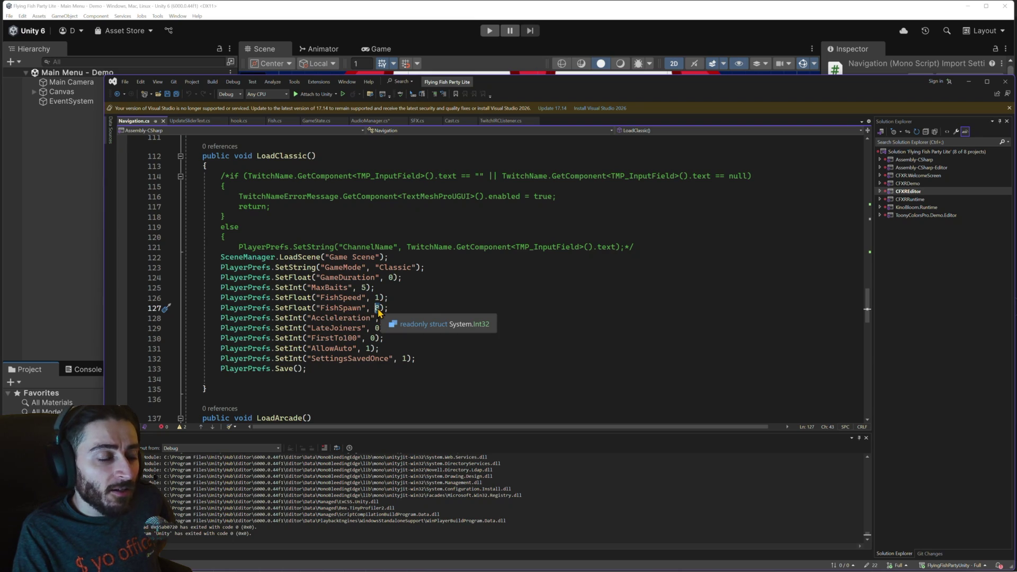
Step: Scroll back down and select FishSpawn in LoadEndless on line 159
scroll(378, 312, "down", 4)
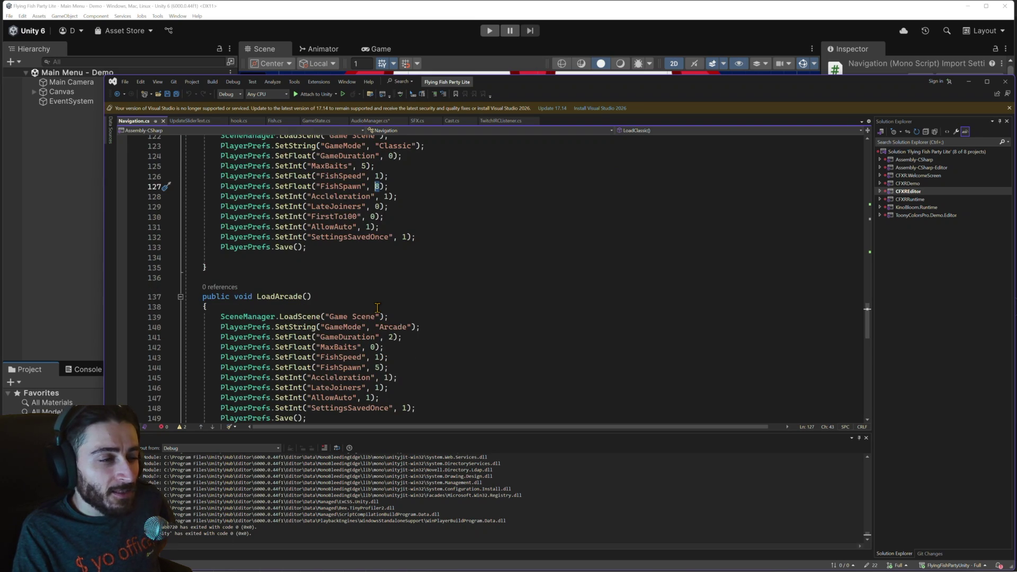
scroll(378, 308, "up", 4)
scroll(377, 307, "down", 4)
scroll(377, 307, "down", 4)
scroll(377, 308, "down", 1)
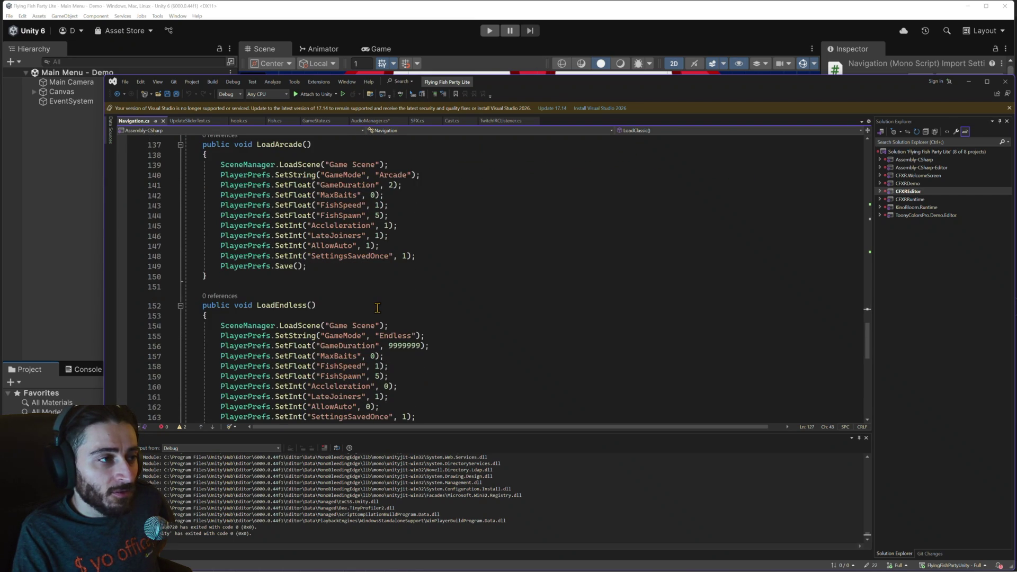
double_click(340, 377)
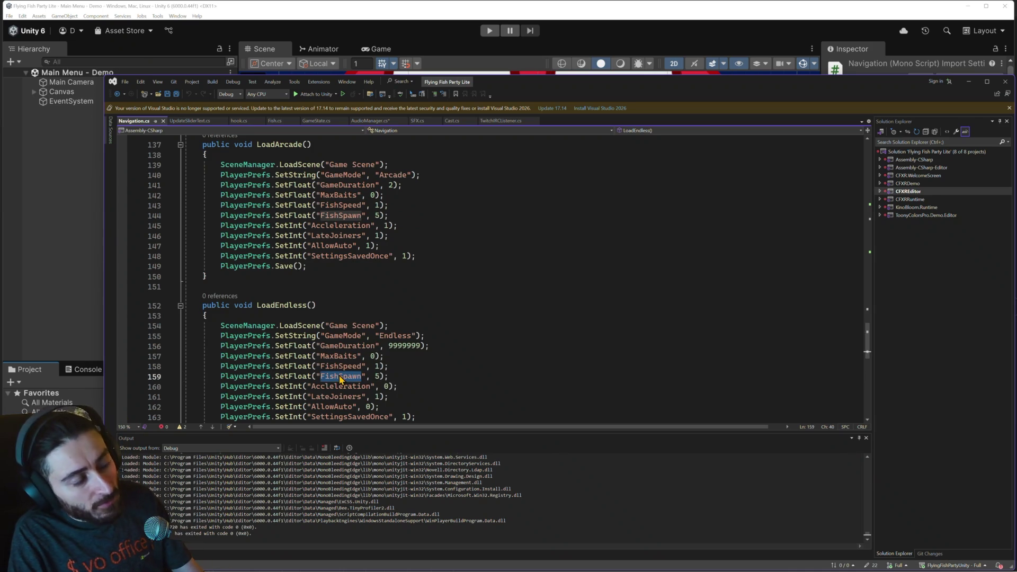
Step: Search the entire solution for FishSpawn and jump to its use in GameState.cs
key("ctrl+f")
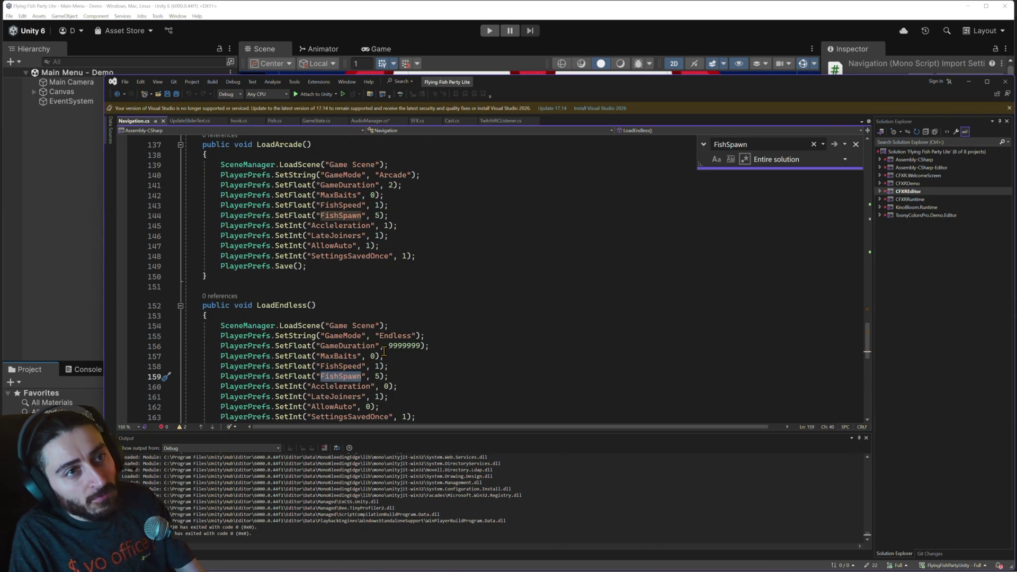
key("Return")
key("Return")
key("Return")
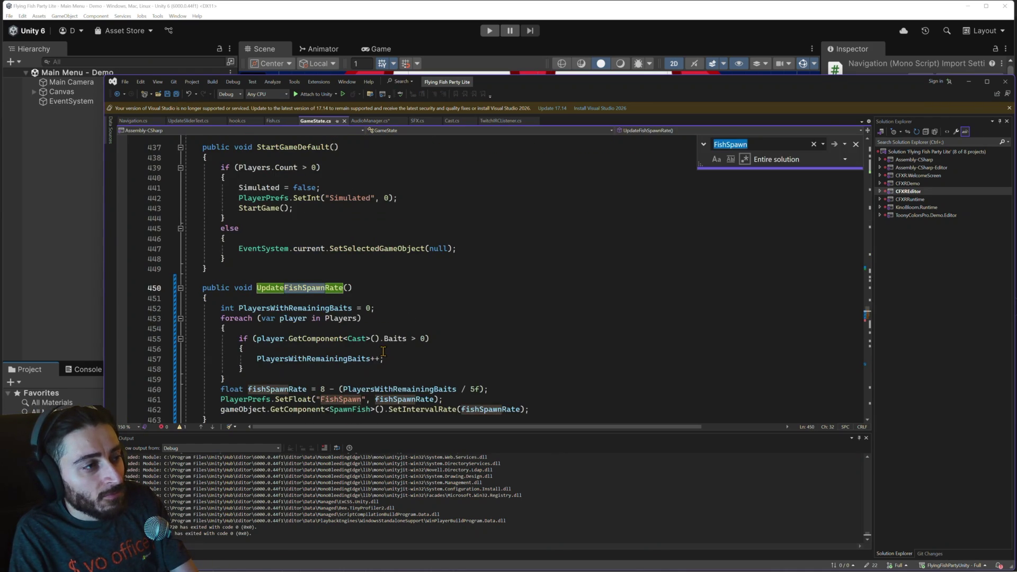
scroll(383, 351, "down", 1)
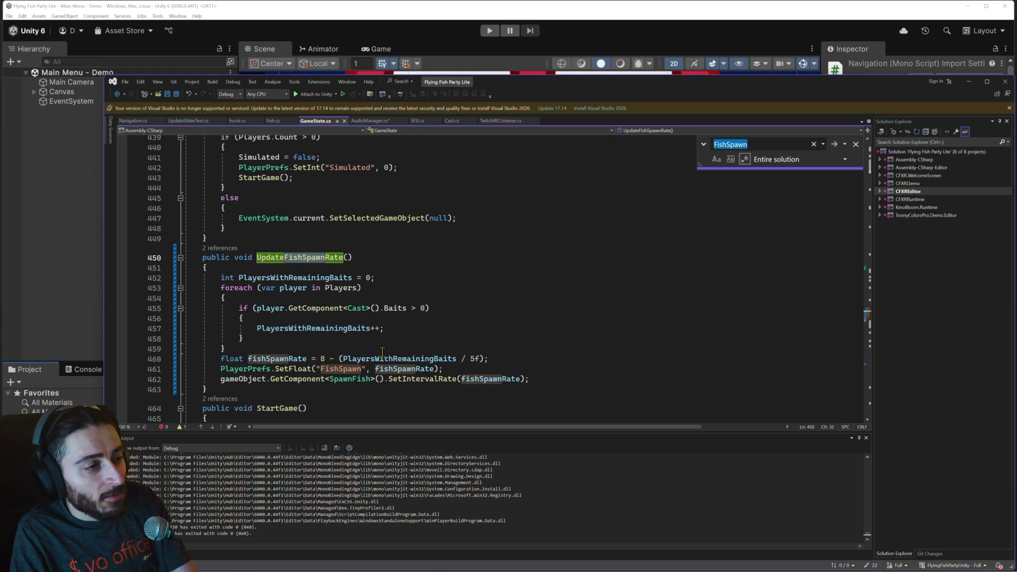
scroll(382, 351, "down", 1)
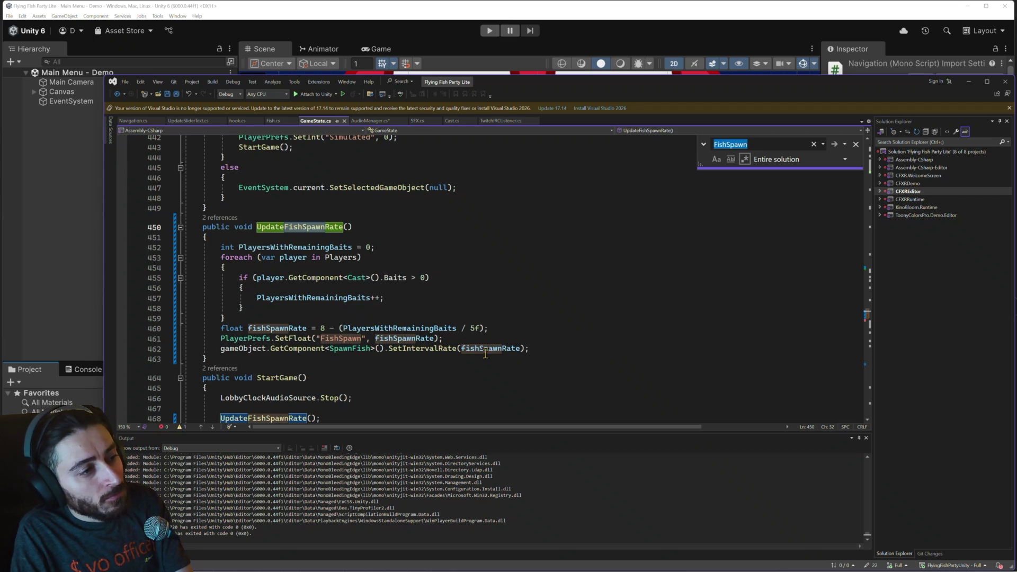
Step: Go to the definition of SetIntervalRate in SpawnFish.cs
right_click(435, 348)
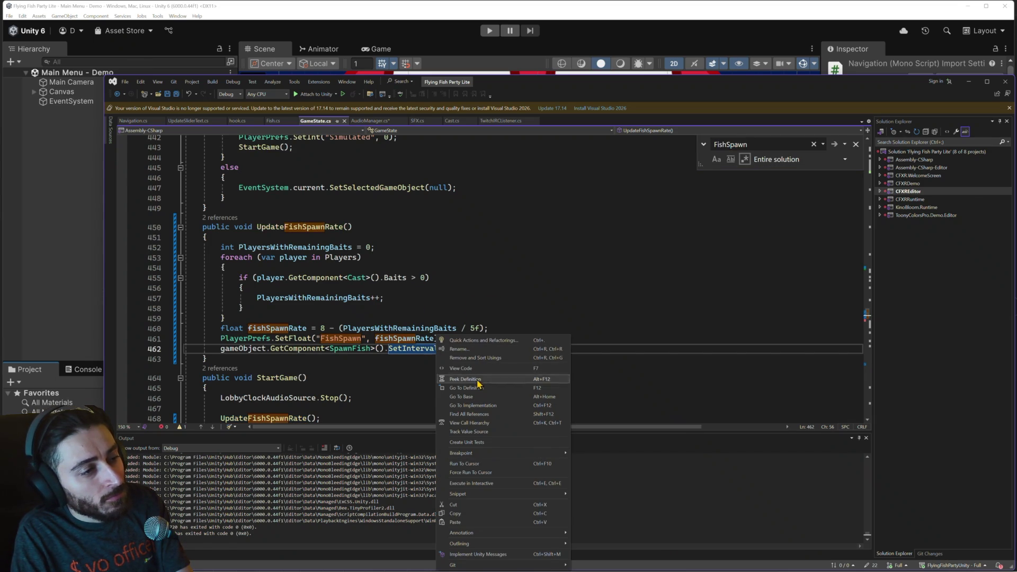
left_click(414, 304)
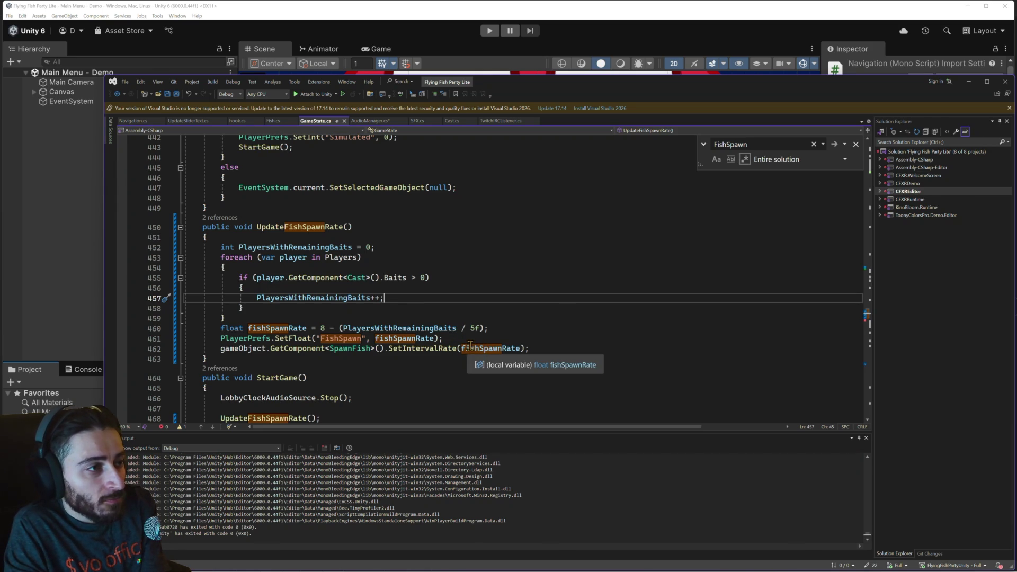
right_click(444, 349)
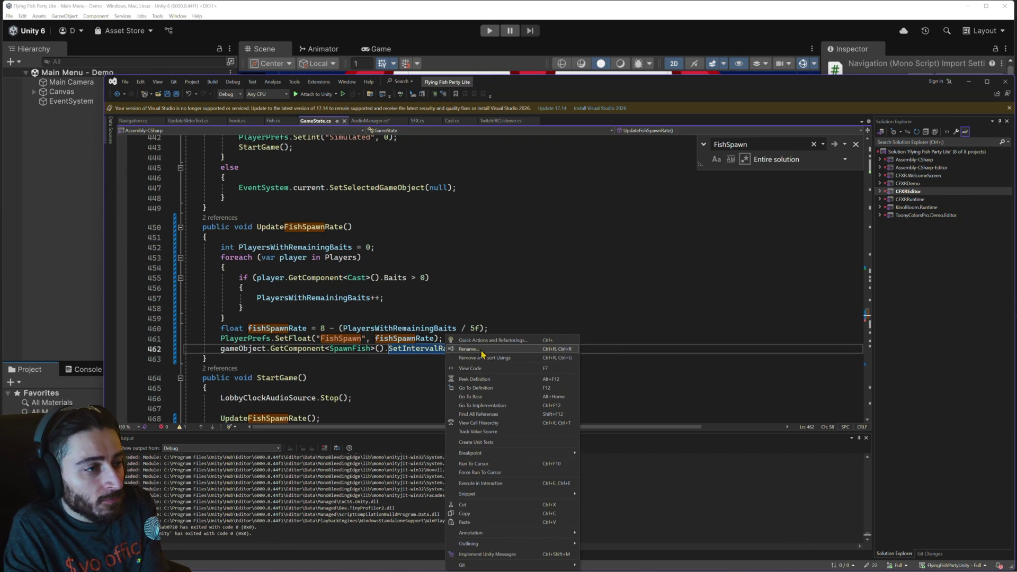
left_click(483, 406)
scroll(453, 339, "up", 1)
scroll(452, 339, "down", 1)
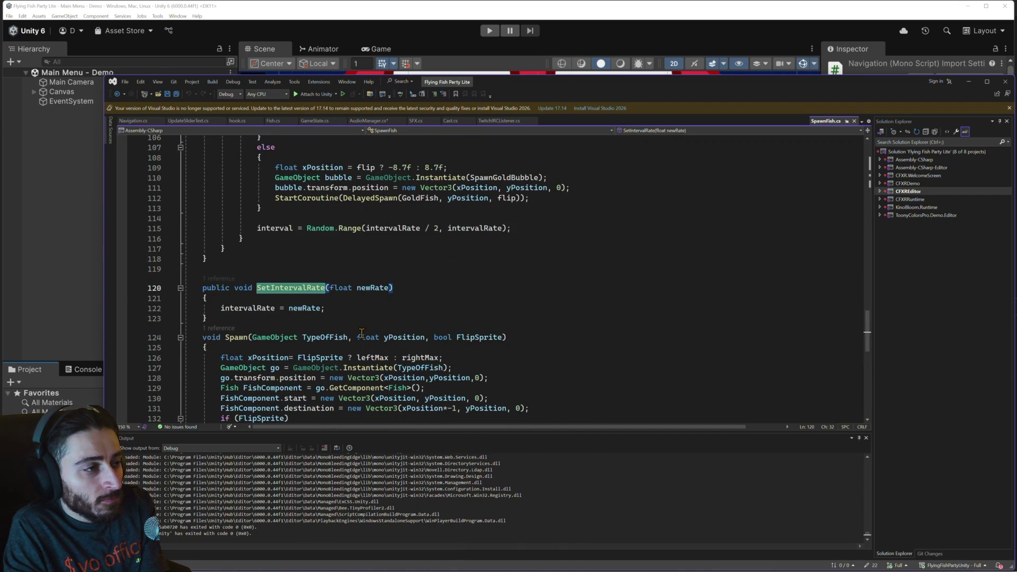
Step: Select intervalRate in SpawnFish.cs line 115's Random.Range interval, then switch back to Navigation.cs
scroll(354, 332, "up", 2)
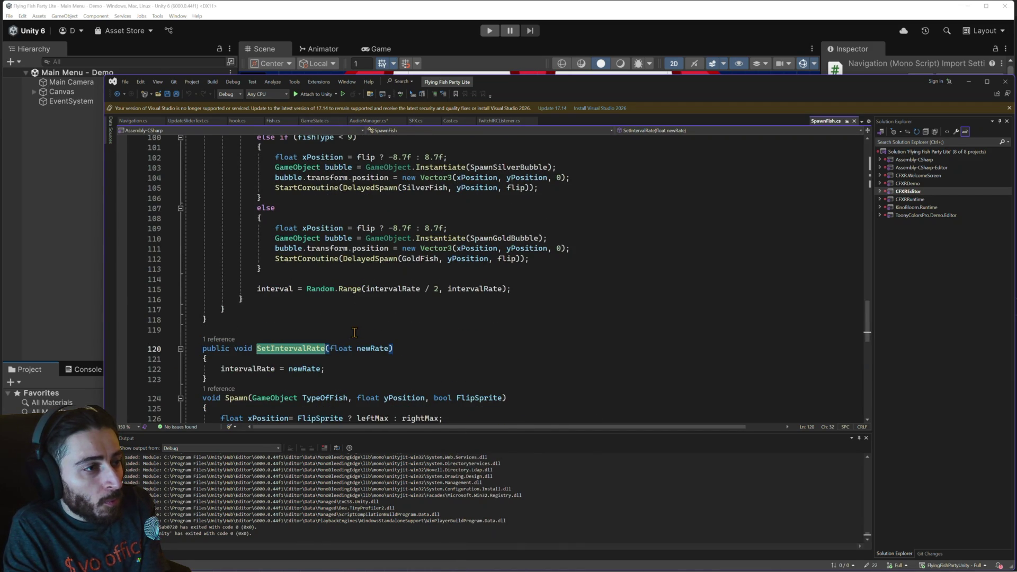
scroll(355, 333, "up", 5)
scroll(354, 332, "down", 3)
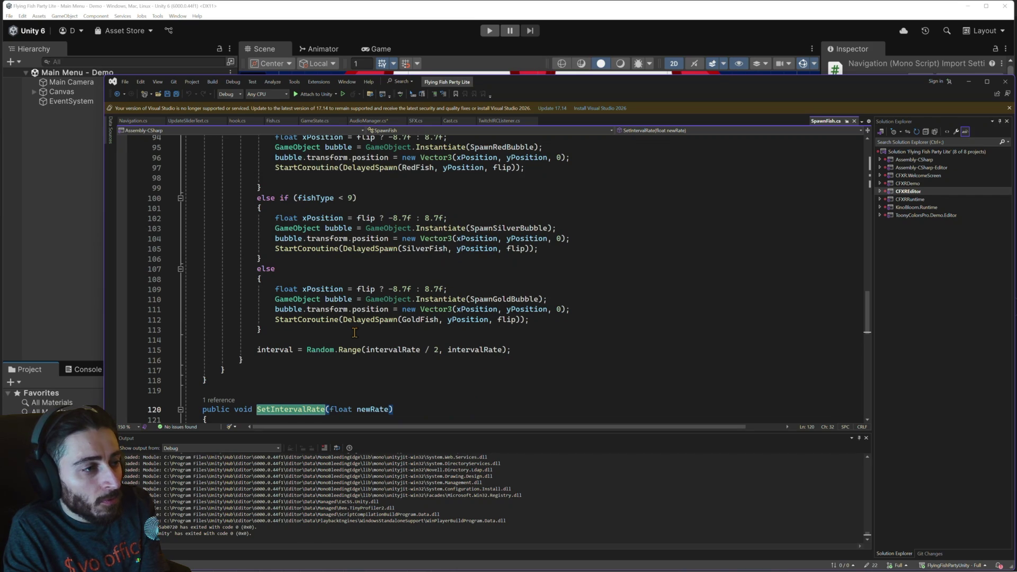
double_click(386, 351)
mouse_move(386, 349)
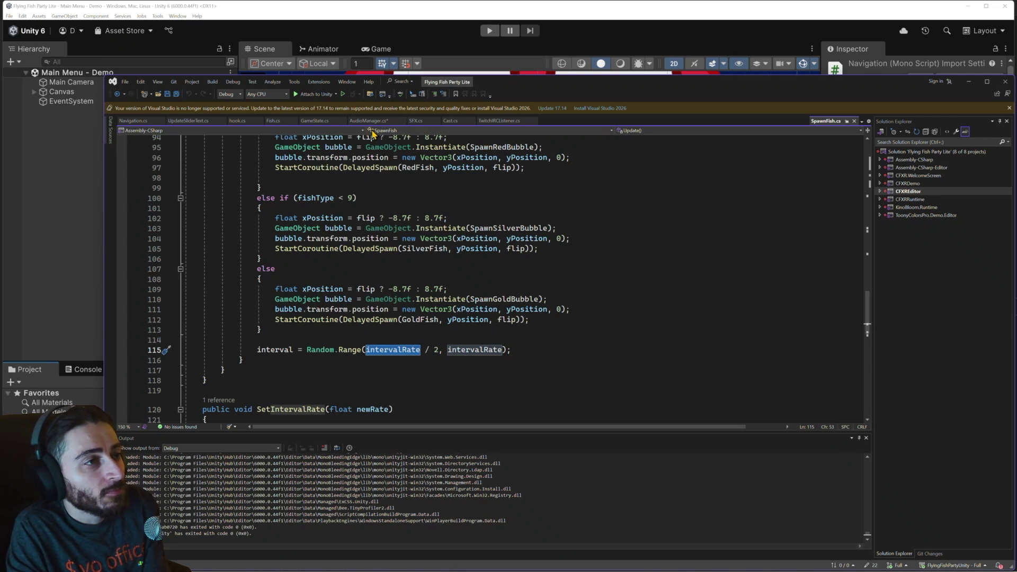
mouse_move(369, 162)
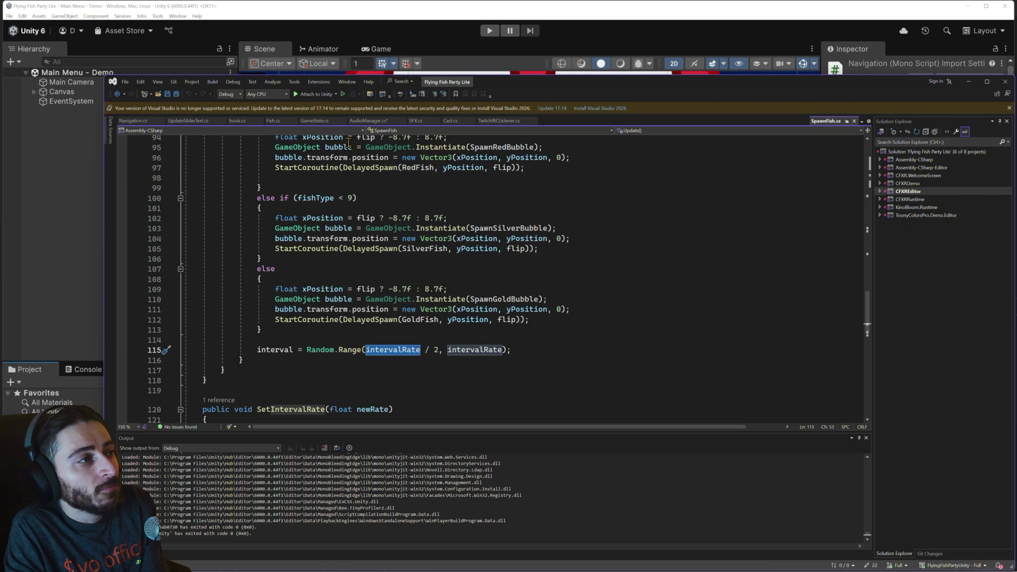
left_click(133, 121)
Step: Change Endless mode's FishSpawn value on line 159 from 5 to 8
double_click(379, 280)
type("5")
key("BackSpace")
type("8);")
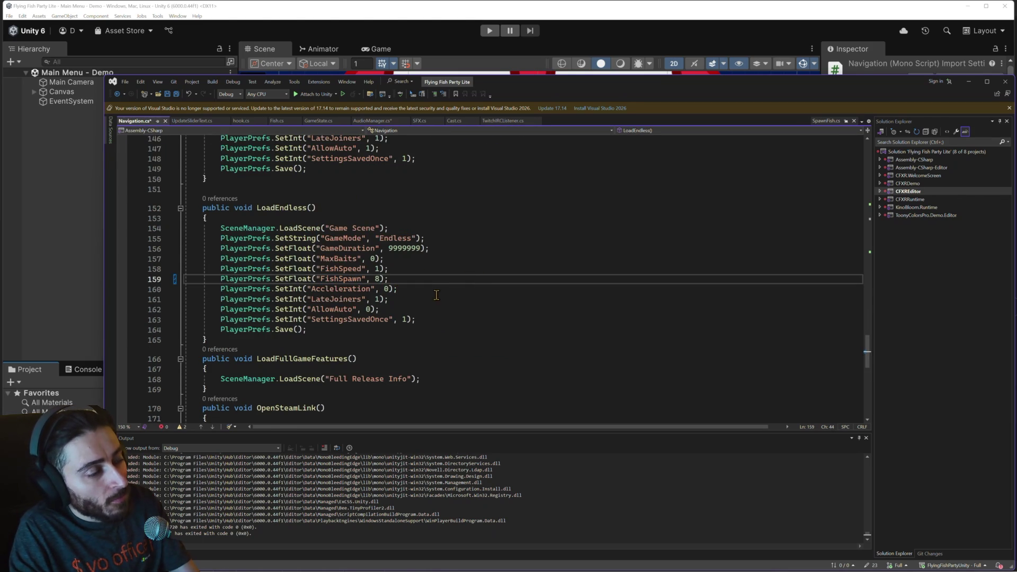
Step: Set Arcade mode's FishSpawn on line 144 to 7 and save Navigation.cs
scroll(435, 297, "up", 3)
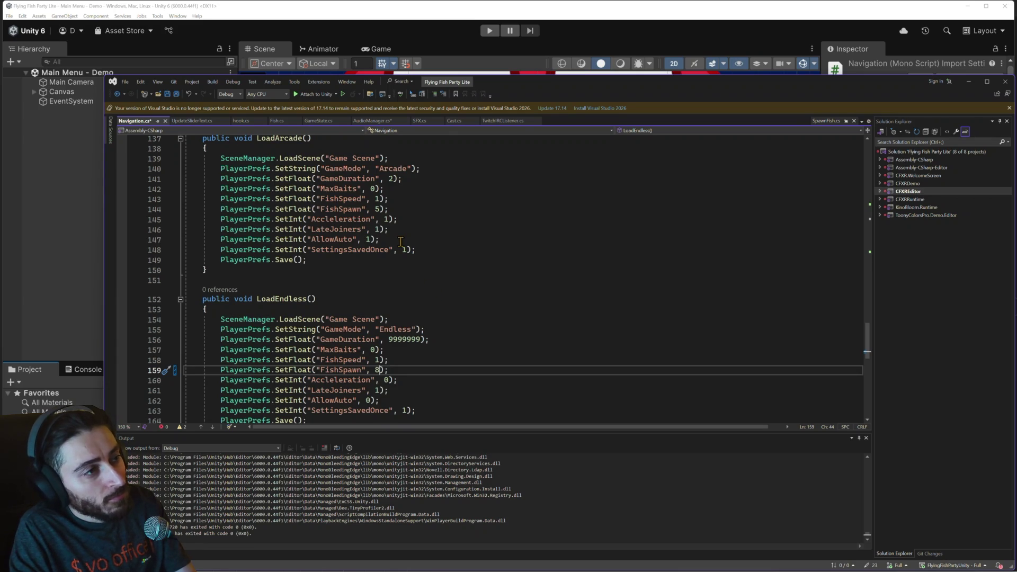
scroll(389, 237, "up", 1)
left_click(378, 239)
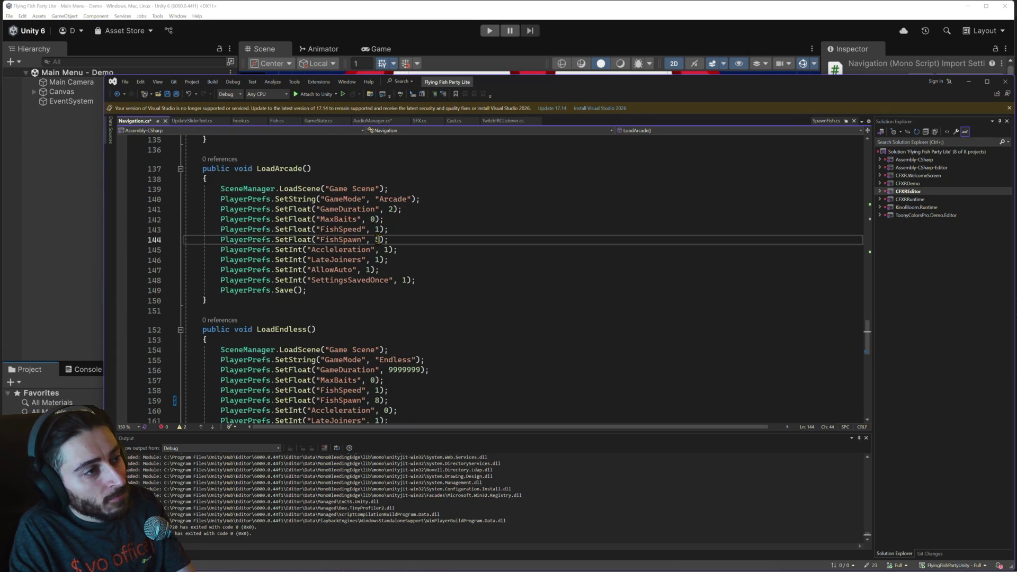
type("7")
left_click(460, 265)
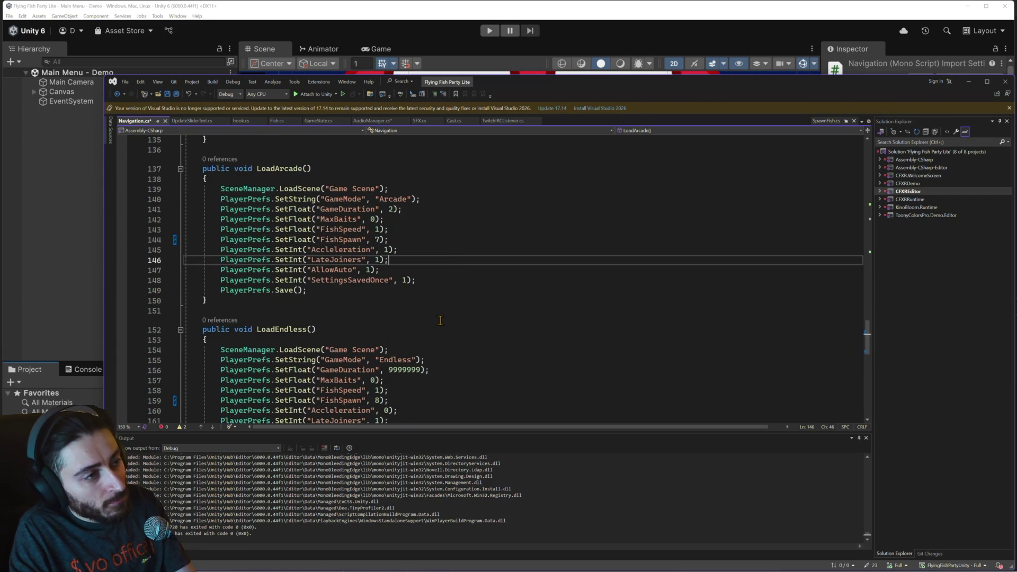
scroll(442, 317, "down", 4)
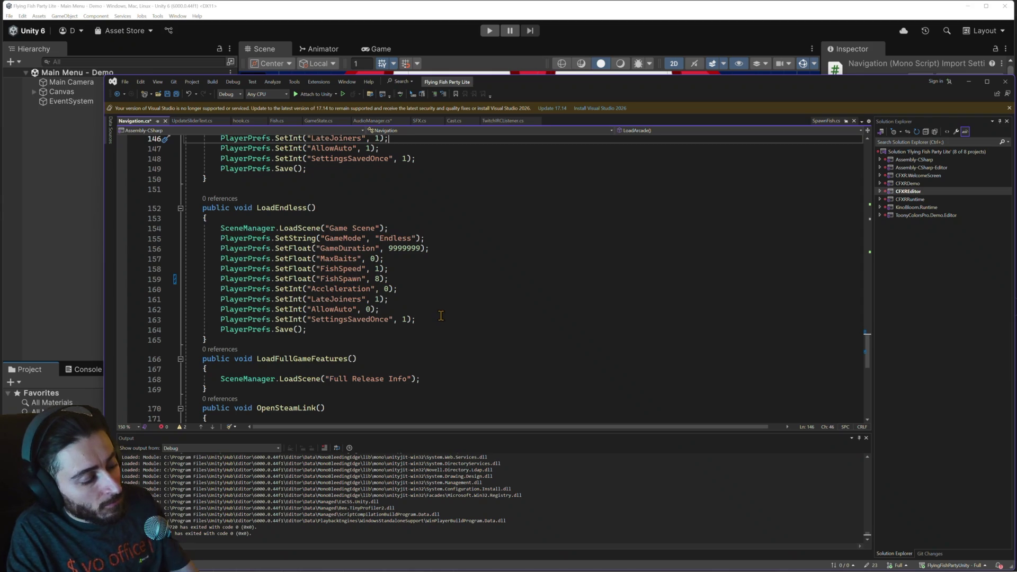
key("ctrl+s")
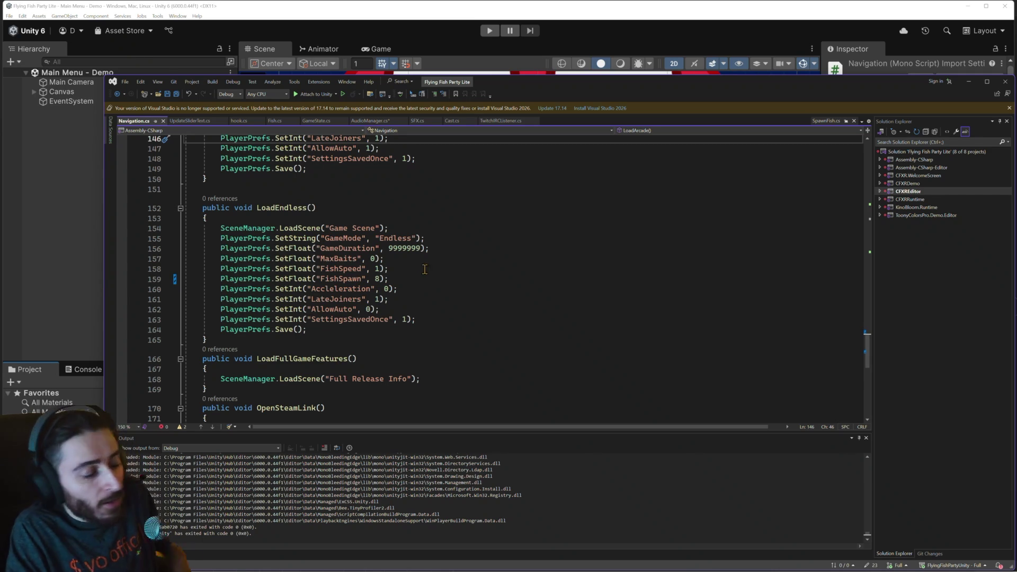
key("alt+Tab")
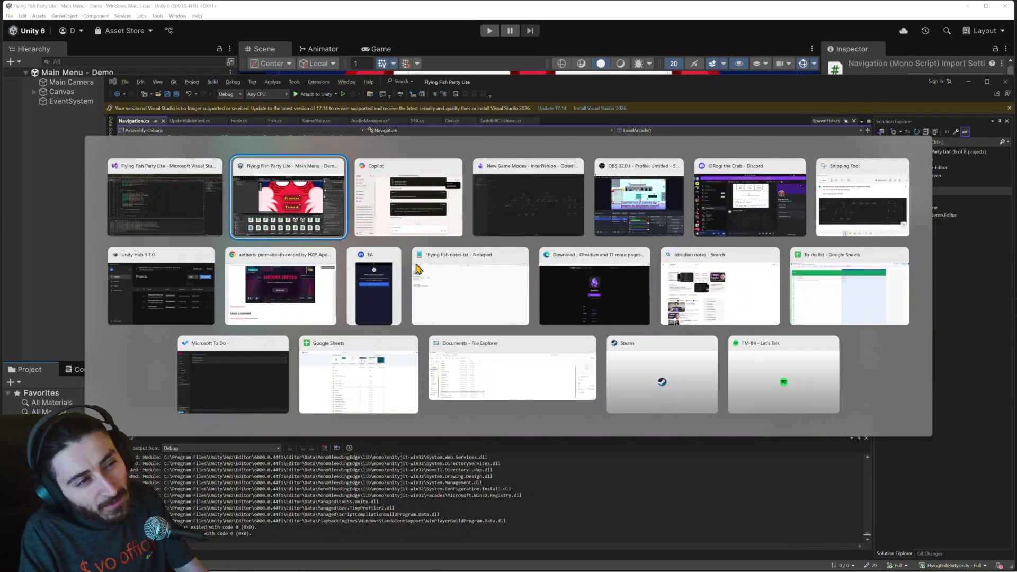
Step: Switch to Obsidian and open the Tasks canvas showing the Tournament Mode task cards
key("alt+Tab")
key("alt+Tab")
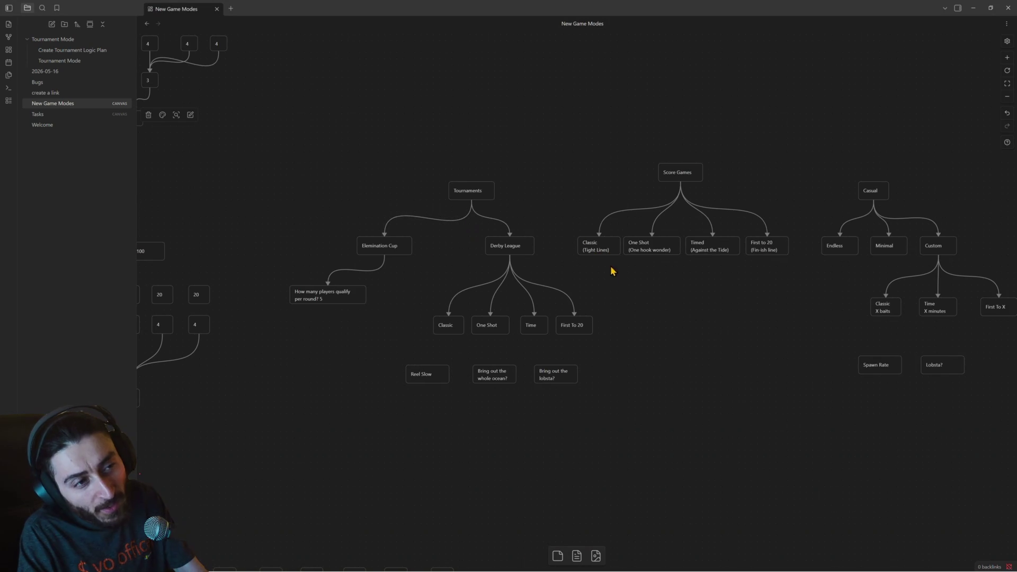
scroll(633, 294, "up", 1)
scroll(626, 293, "down", 3)
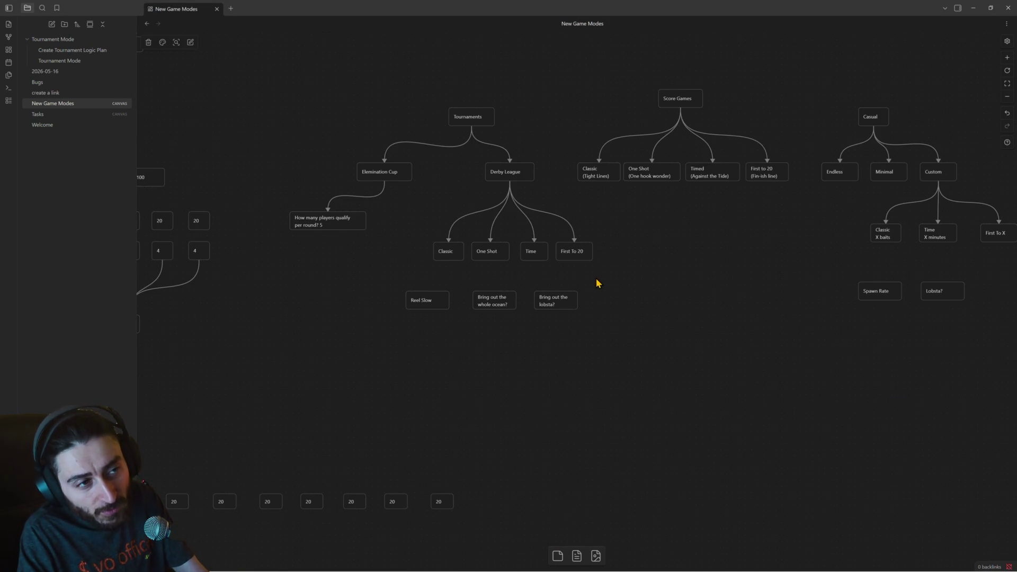
scroll(598, 280, "down", 1)
scroll(597, 277, "down", 2)
scroll(597, 277, "up", 2)
scroll(596, 271, "up", 3)
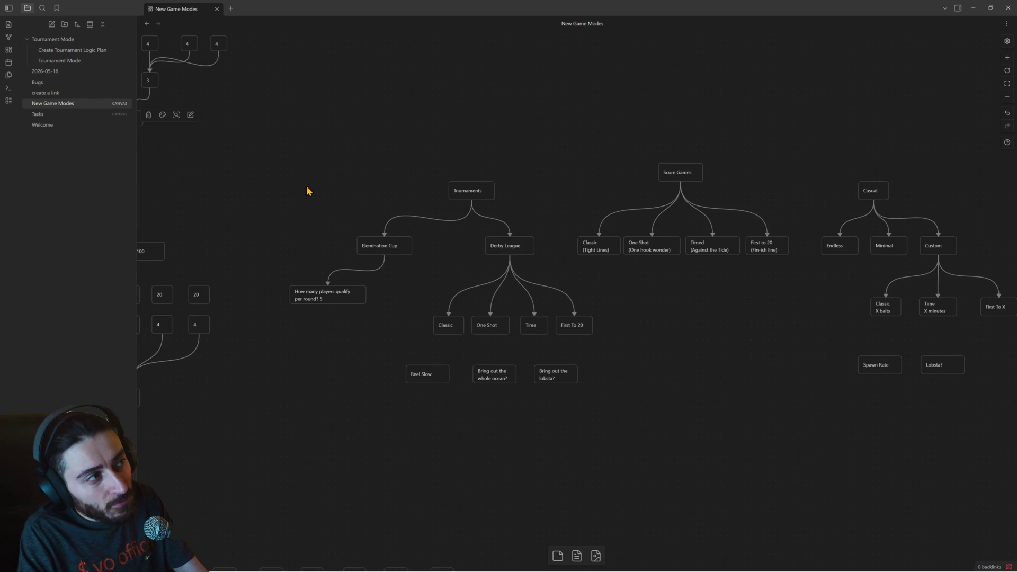
left_click(52, 115)
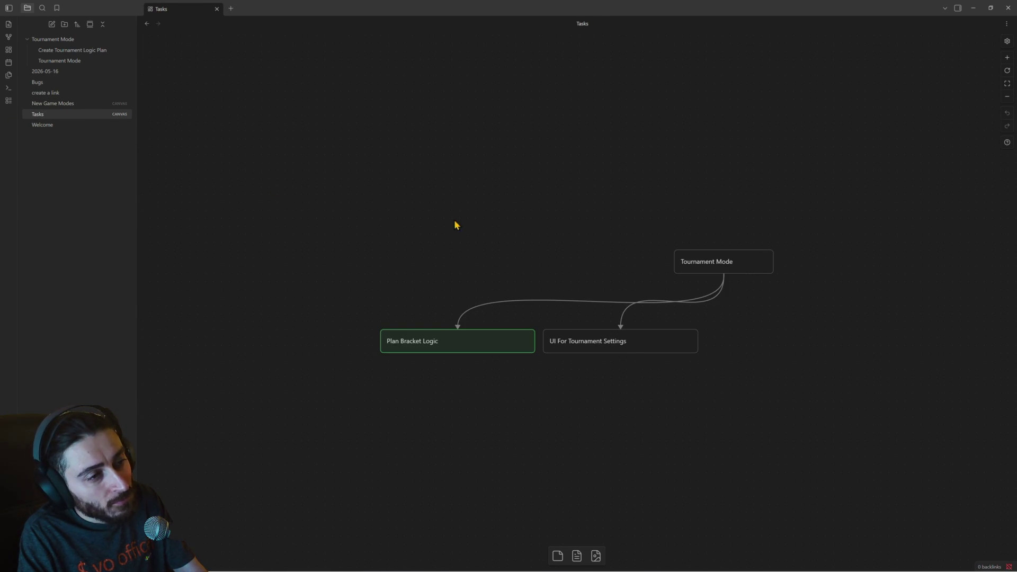
Step: Create a 'Hide and Show with x' text card and move it to the lower left
scroll(484, 232, "down", 4)
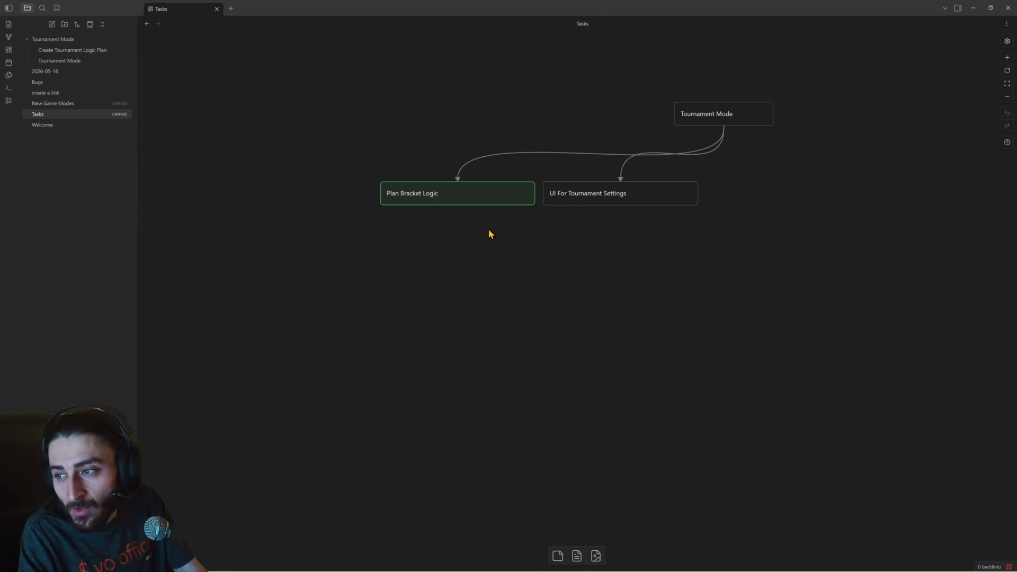
double_click(581, 386)
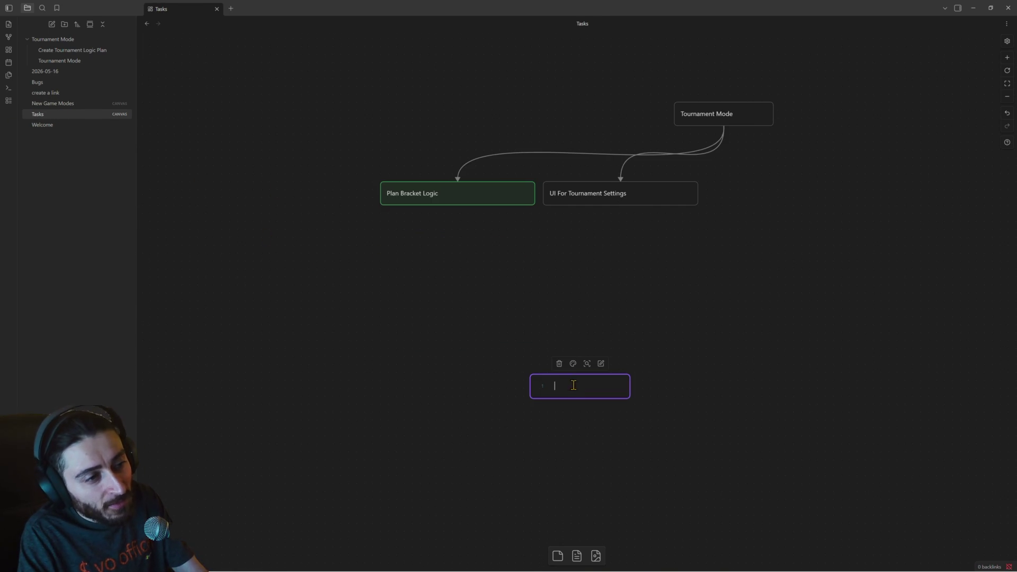
type("Hide")
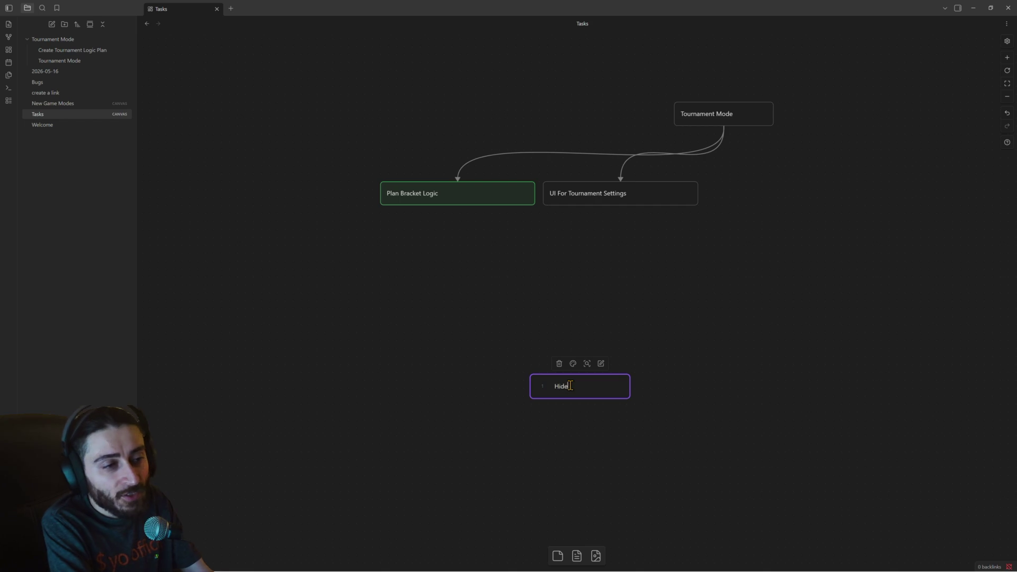
type(" and SX")
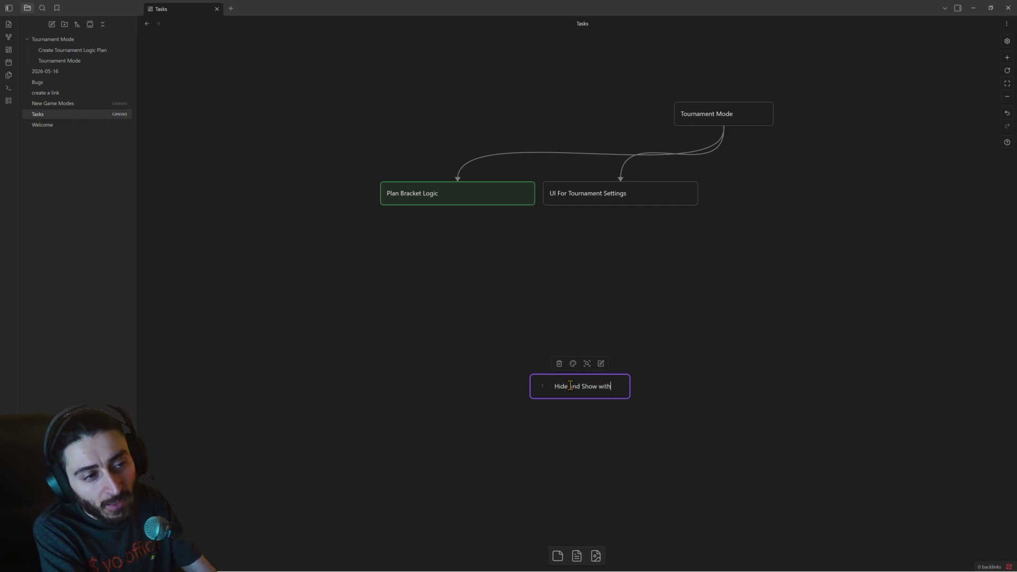
type("x")
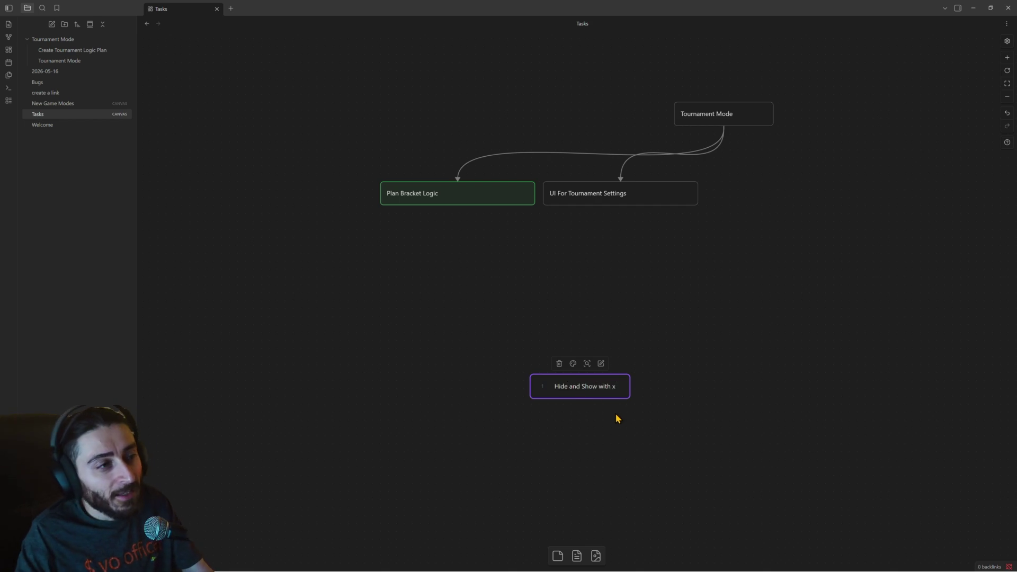
left_click(582, 417)
mouse_move(595, 394)
left_mouse_down()
mouse_move(413, 371)
mouse_move(301, 379)
left_mouse_up()
double_click(304, 377)
left_click(296, 383)
Step: Duplicate that card below and retype it as 'Hide Inactive players from endless until they rejoin'
left_click(303, 376)
key("ctrl+c")
key("ctrl+v")
mouse_move(608, 299)
left_mouse_down()
mouse_move(534, 367)
mouse_move(319, 413)
left_mouse_up()
double_click(290, 407)
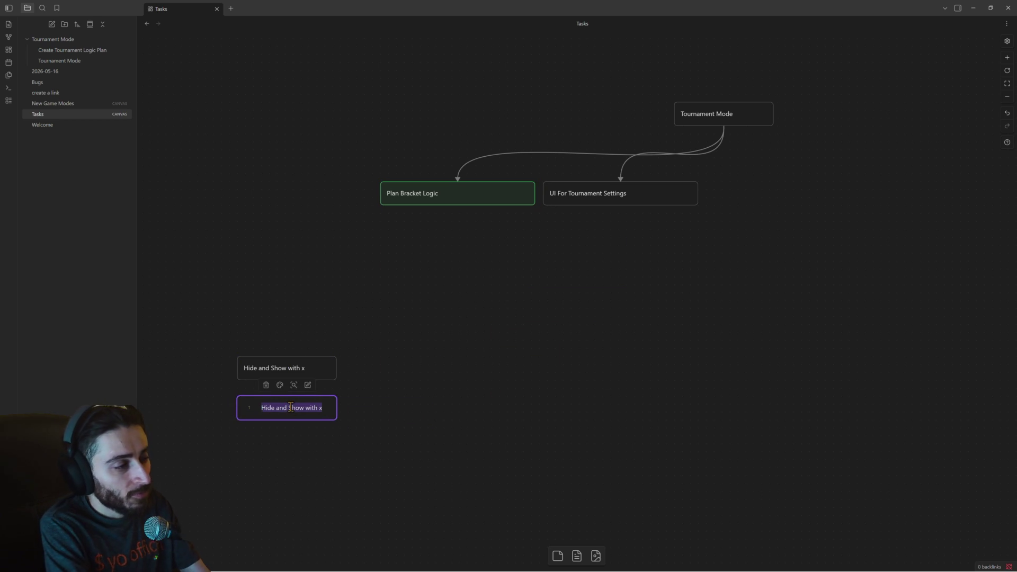
type("Hide Inactive pla")
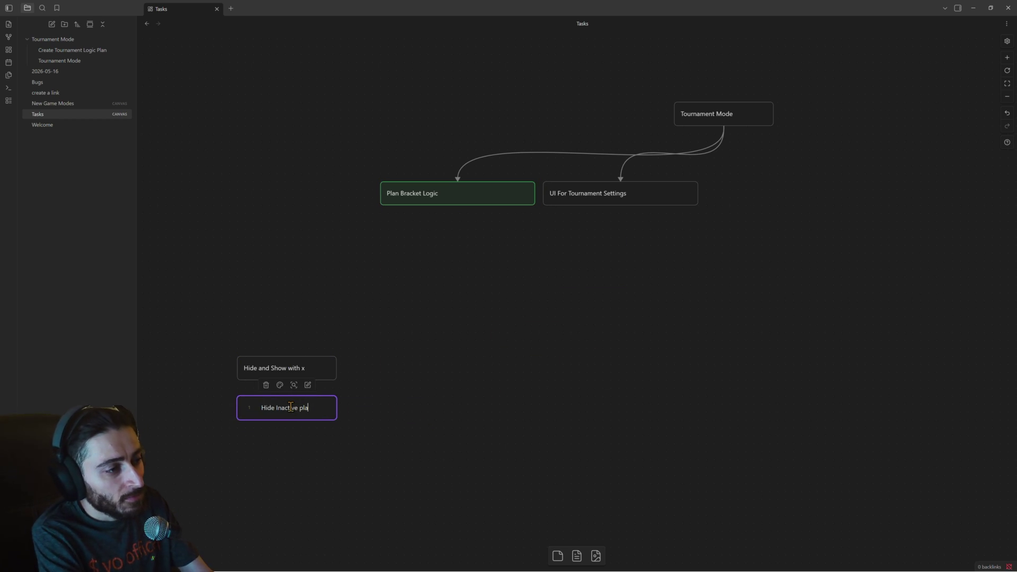
type("yers form")
key("BackSpace")
key("BackSpace")
type("rom endless")
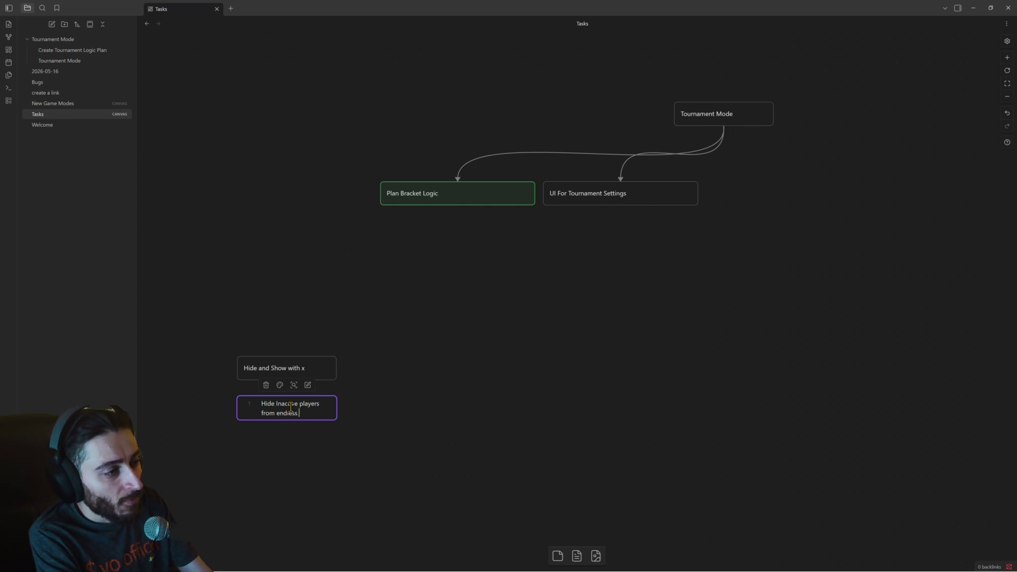
type("ey rejoin")
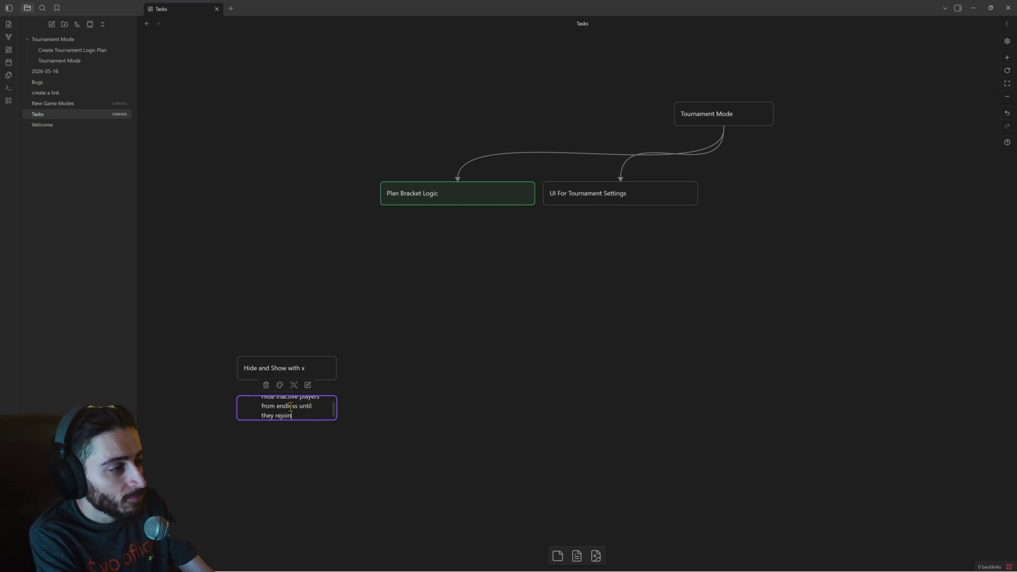
key("Escape")
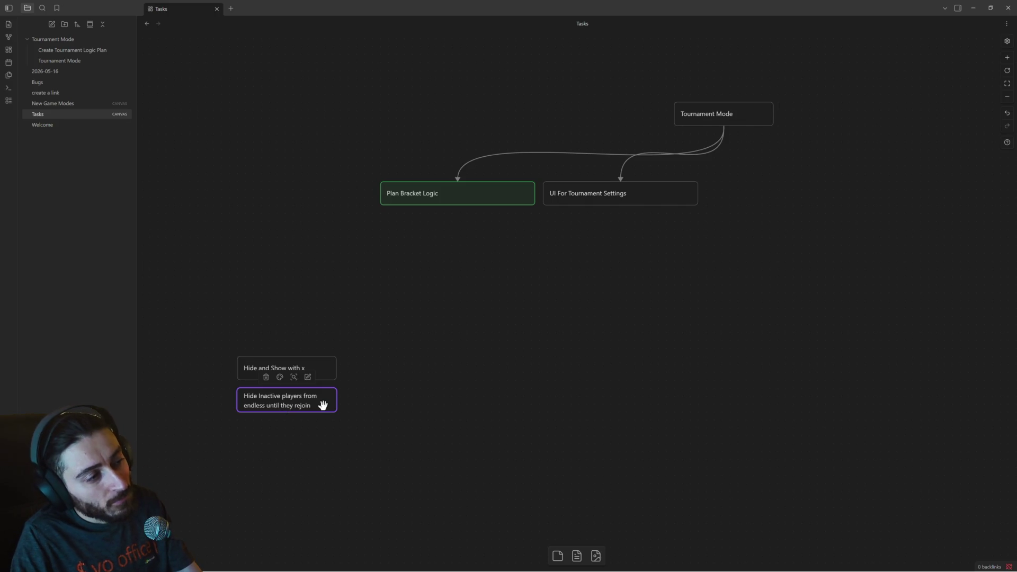
Step: Copy and paste the Hide Inactive players card to make another duplicate
double_click(322, 406)
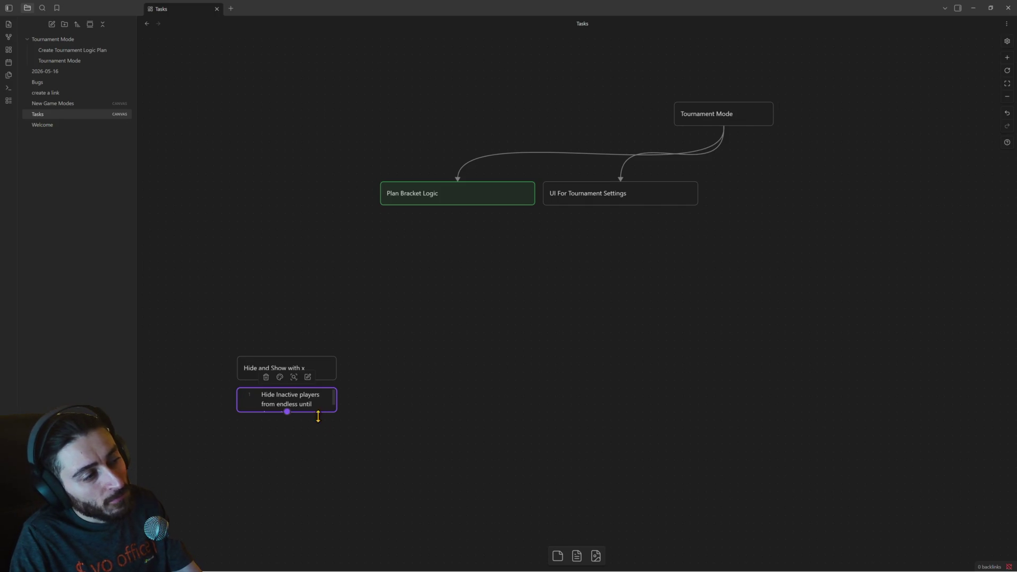
left_click(317, 412)
left_click(318, 404)
key("ctrl+c")
key("ctrl+v")
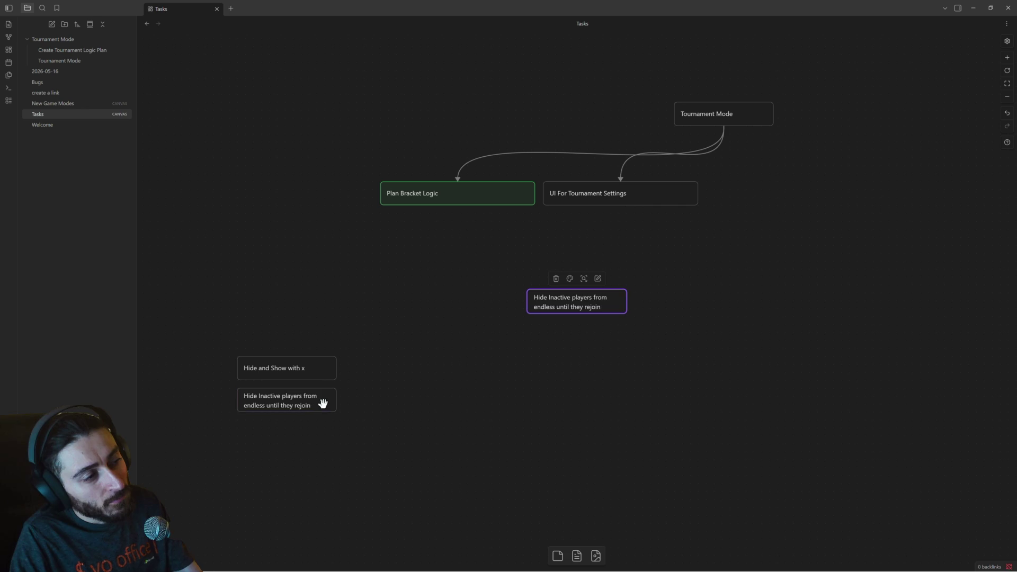
Step: Retype the pasted copy as 'Remove Scoreboard from casual games' and move it above the other cards
left_click_drag(562, 306, 272, 436)
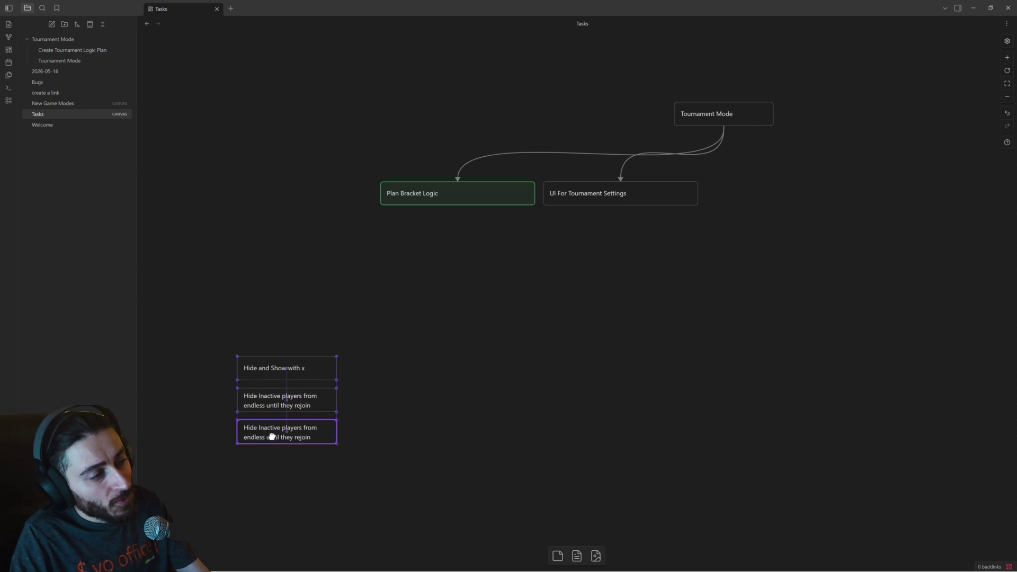
double_click(263, 426)
type("Remove Scoreboard")
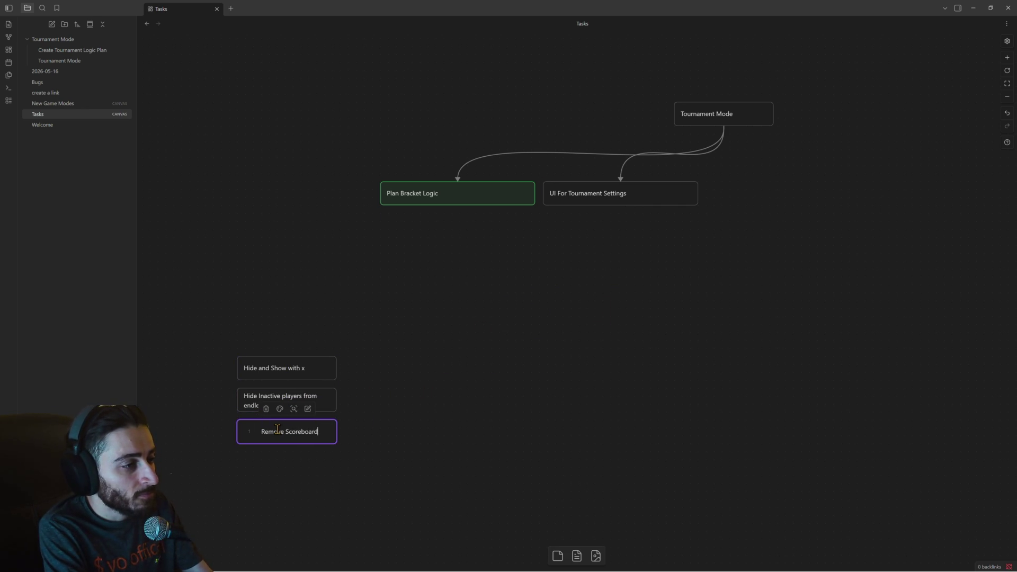
type(" from")
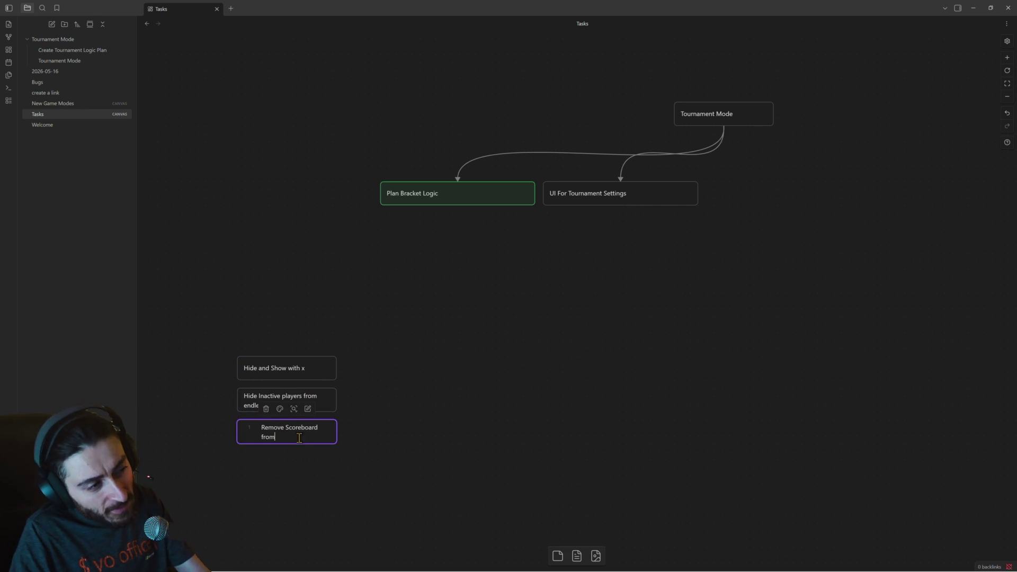
type(" casual games")
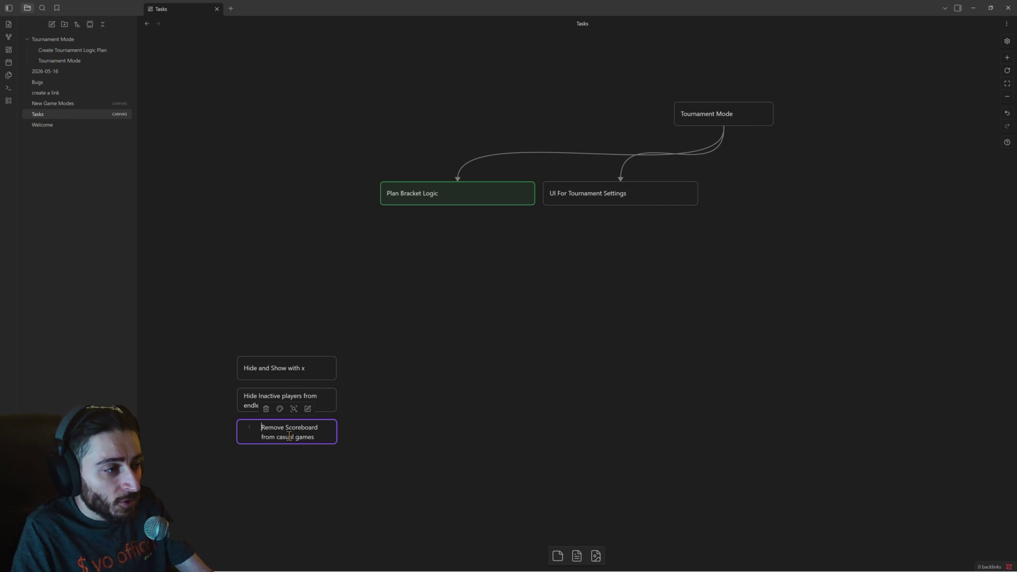
left_click(367, 461)
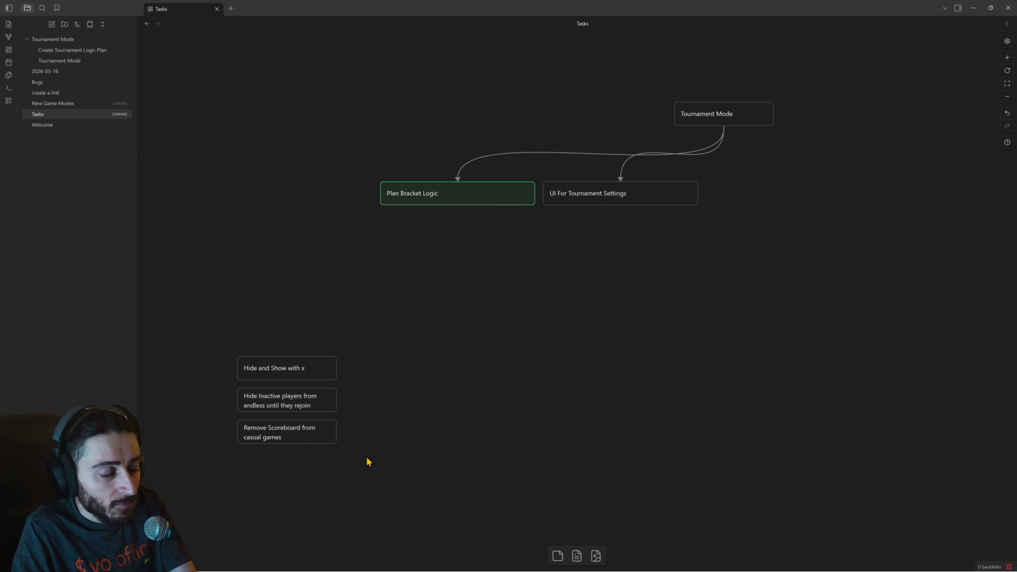
left_click_drag(319, 435, 313, 335)
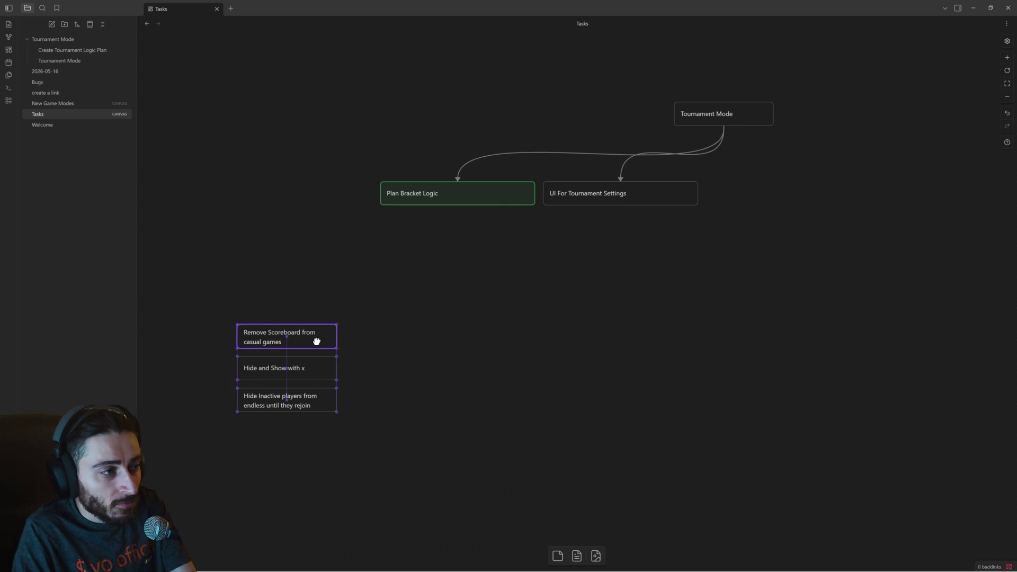
key("alt+Tab")
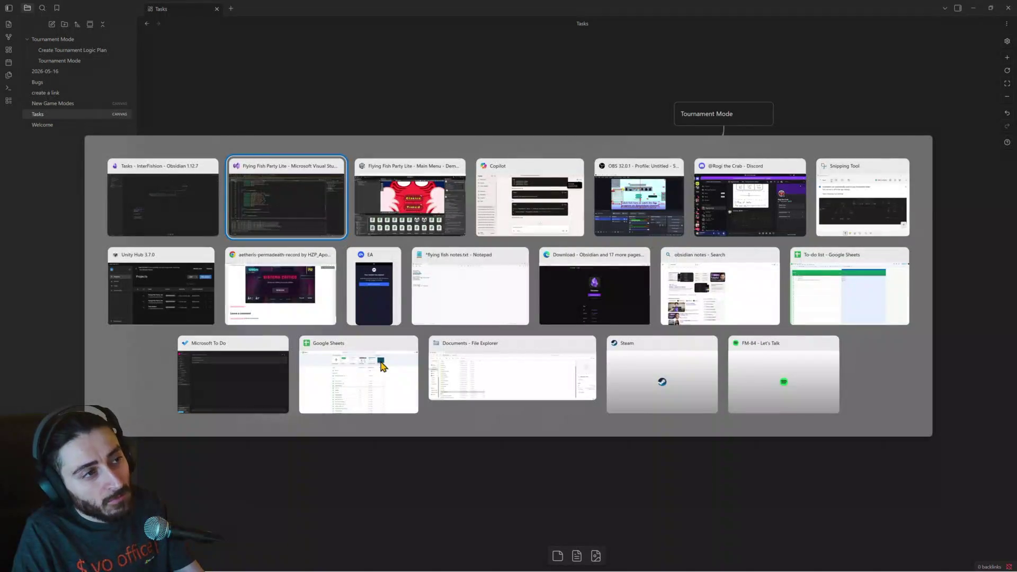
Step: In Unity, start a mode from the main menu to reach the lobby, then return to Obsidian
key("alt+Tab")
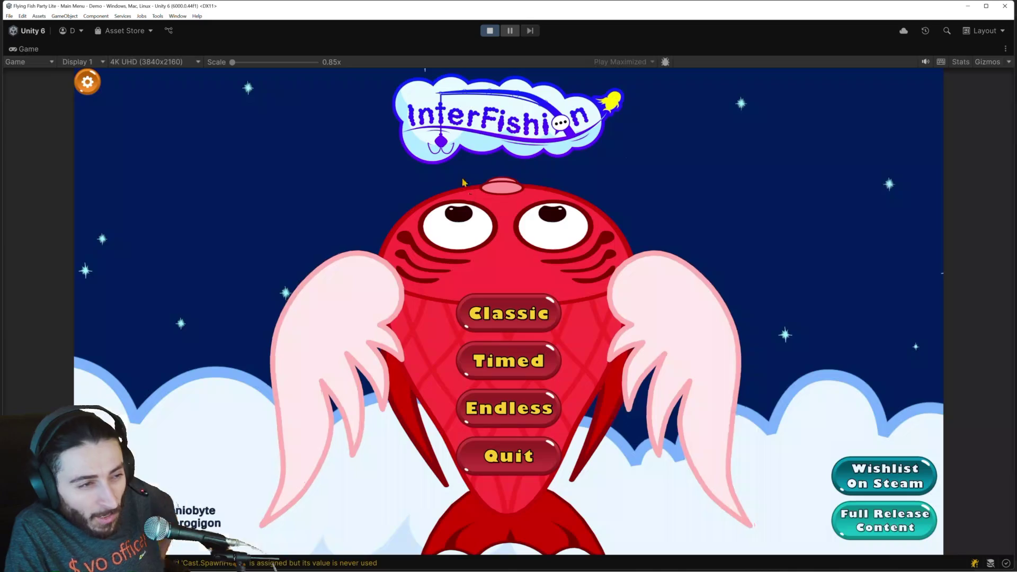
left_click(531, 358)
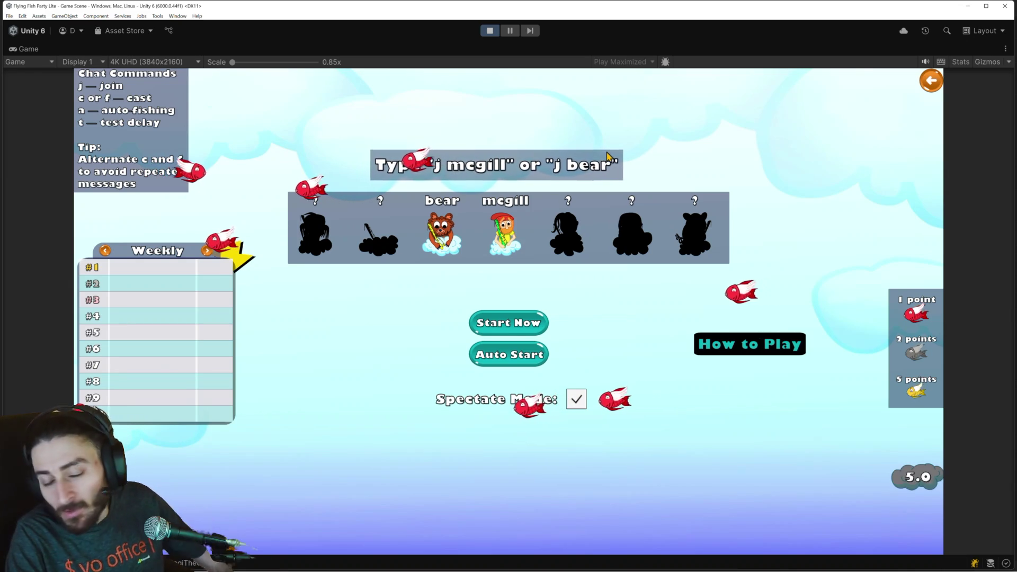
key("alt+Tab")
key("alt+Tab")
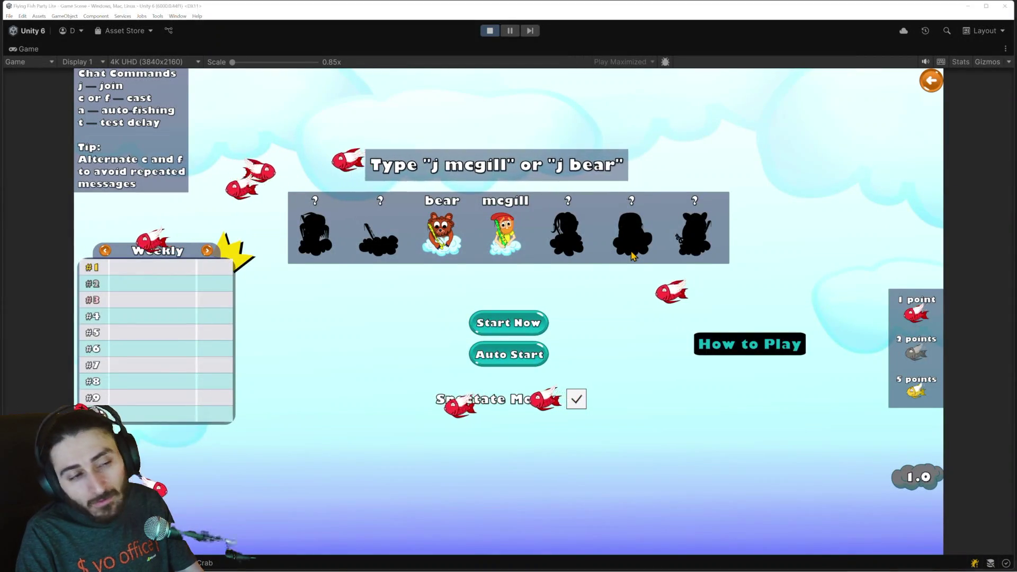
key("alt+Tab")
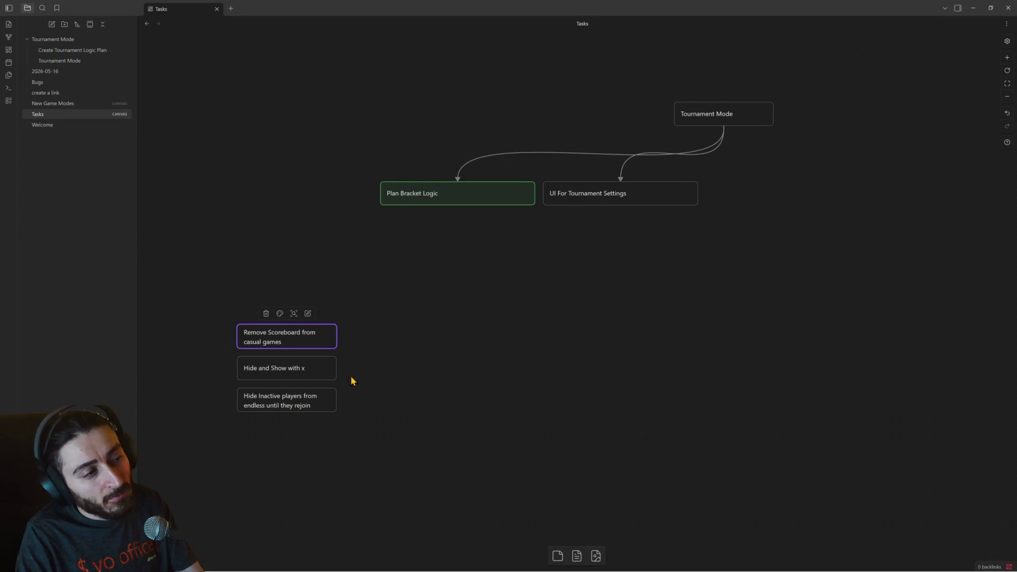
Step: Copy the Remove Scoreboard card below the stack and retype it as 'Make fish 10% smaller on transparent mode'
double_click(320, 341)
left_click(374, 352)
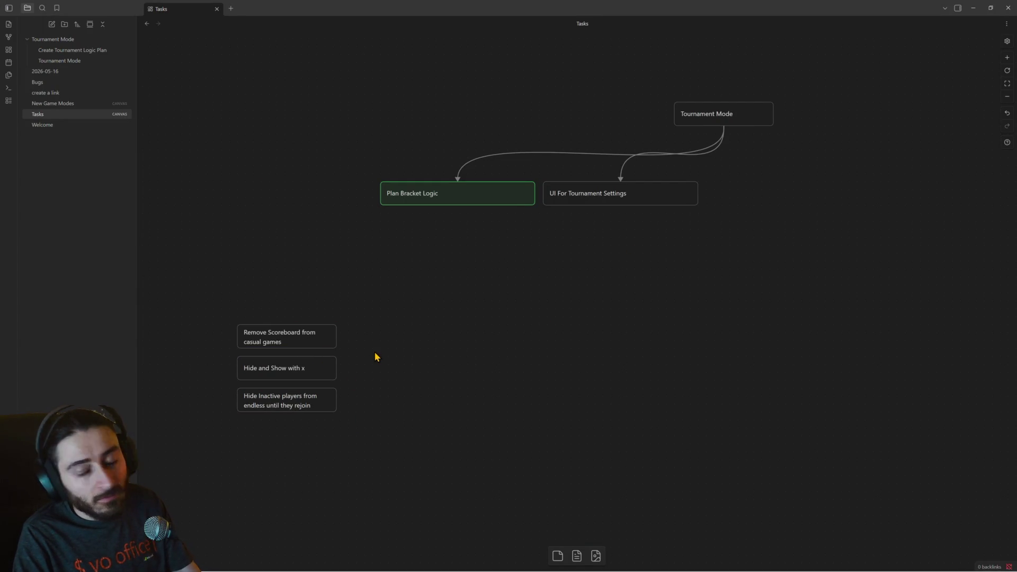
left_click(326, 340)
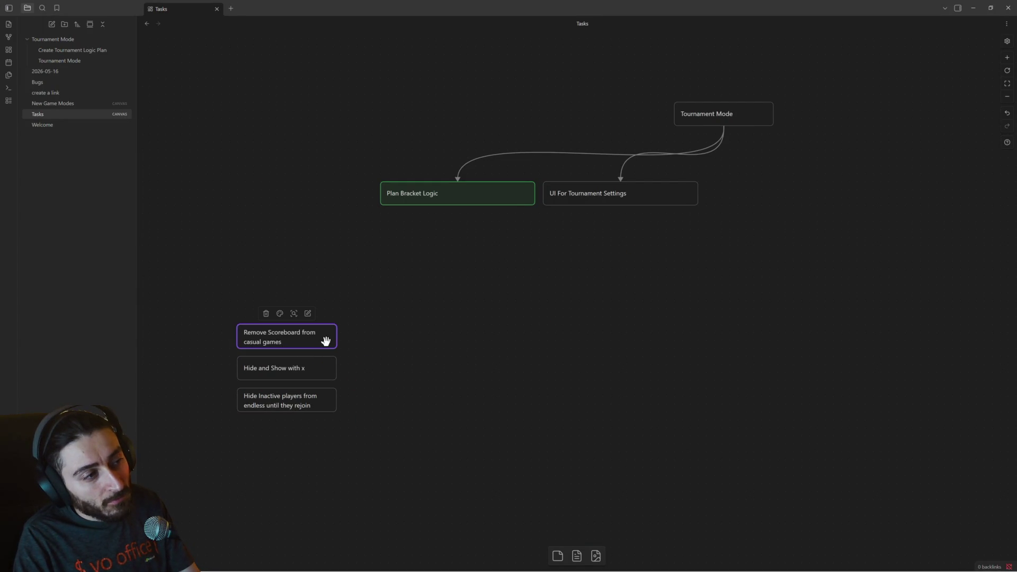
key("ctrl+c")
key("ctrl+v")
mouse_move(559, 300)
left_mouse_down()
mouse_move(343, 422)
mouse_move(271, 435)
left_mouse_up()
double_click(271, 434)
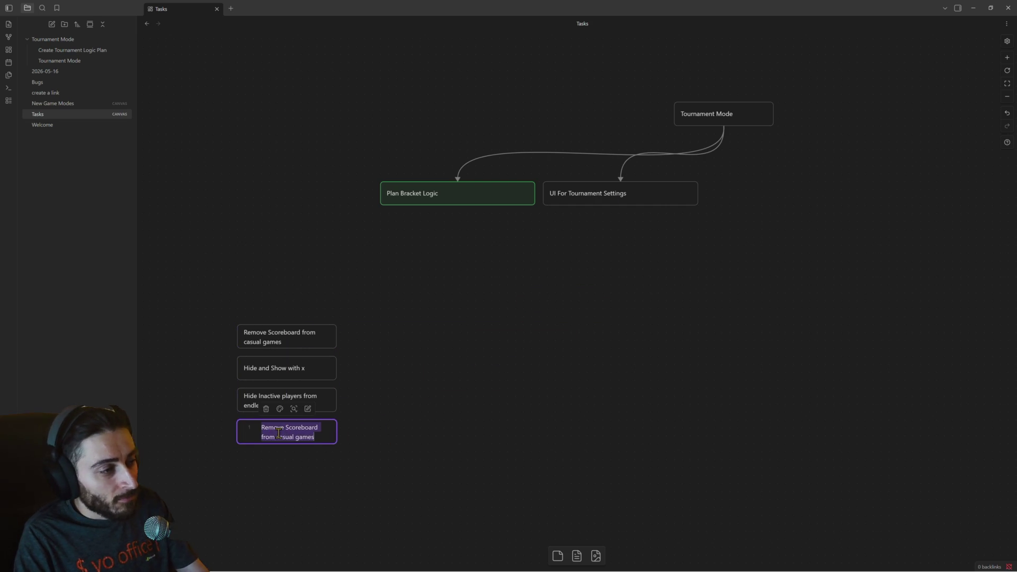
type("Make fish 10")
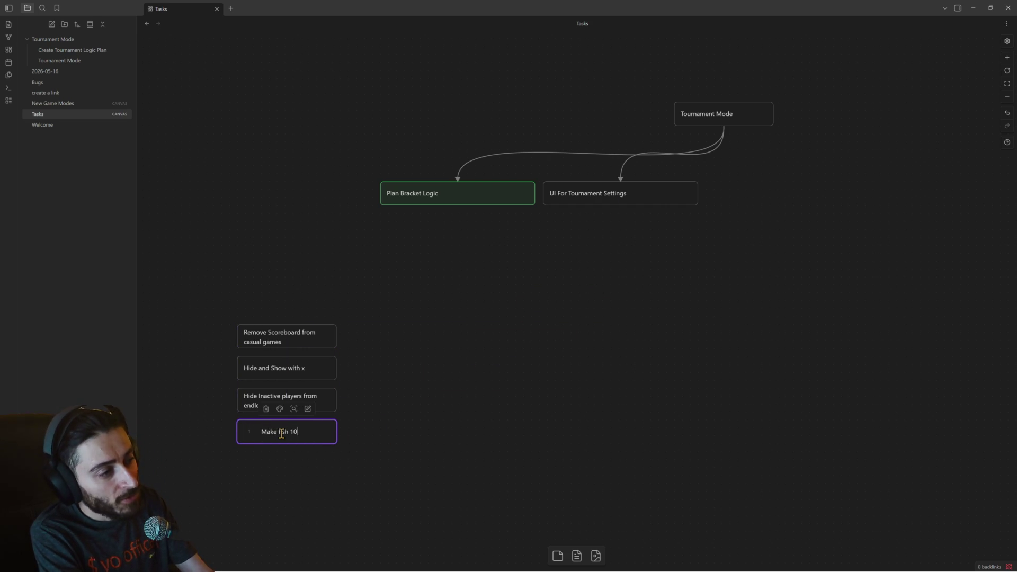
type("% smaller on t")
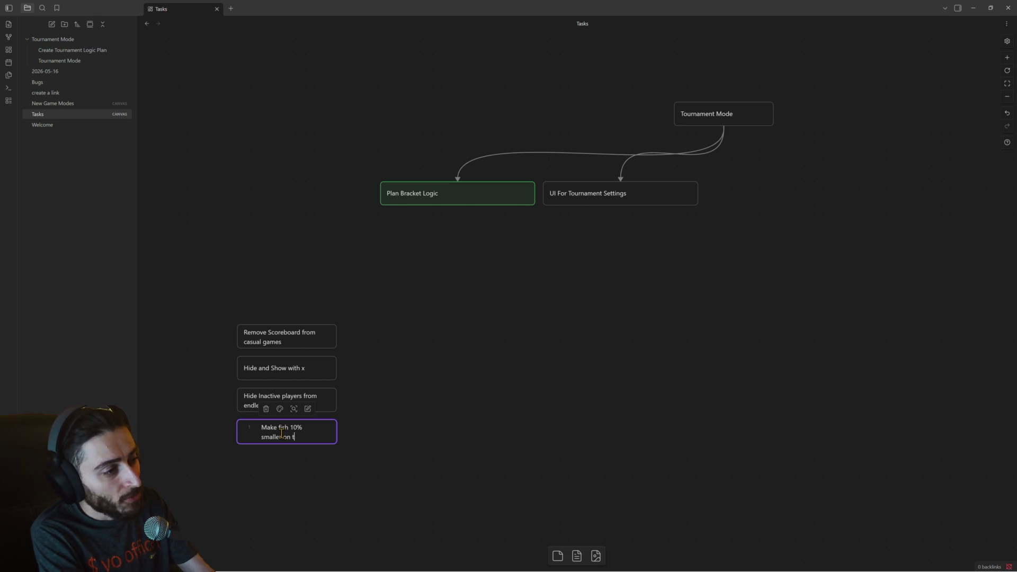
type("ransparent mode")
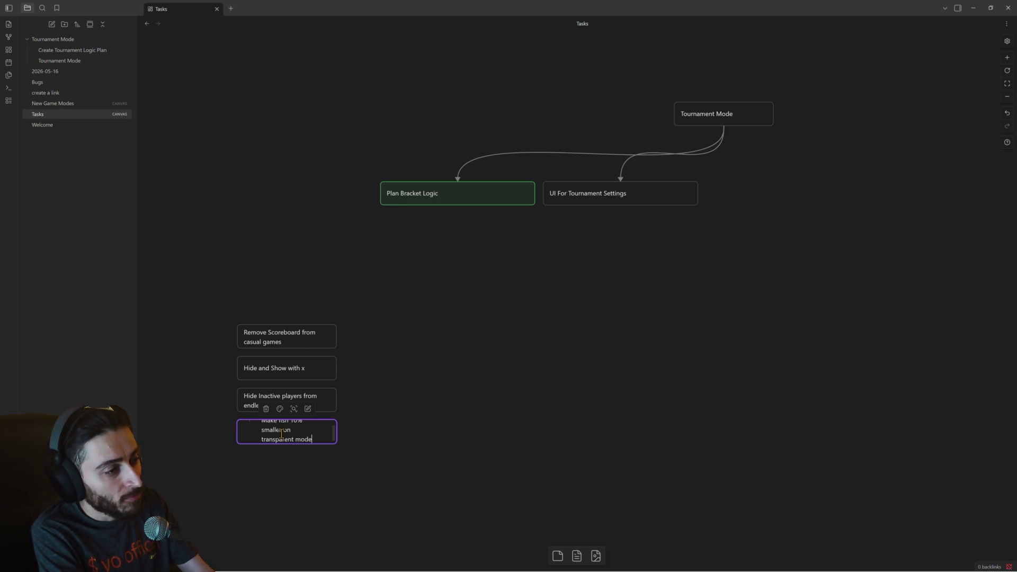
left_click(302, 455)
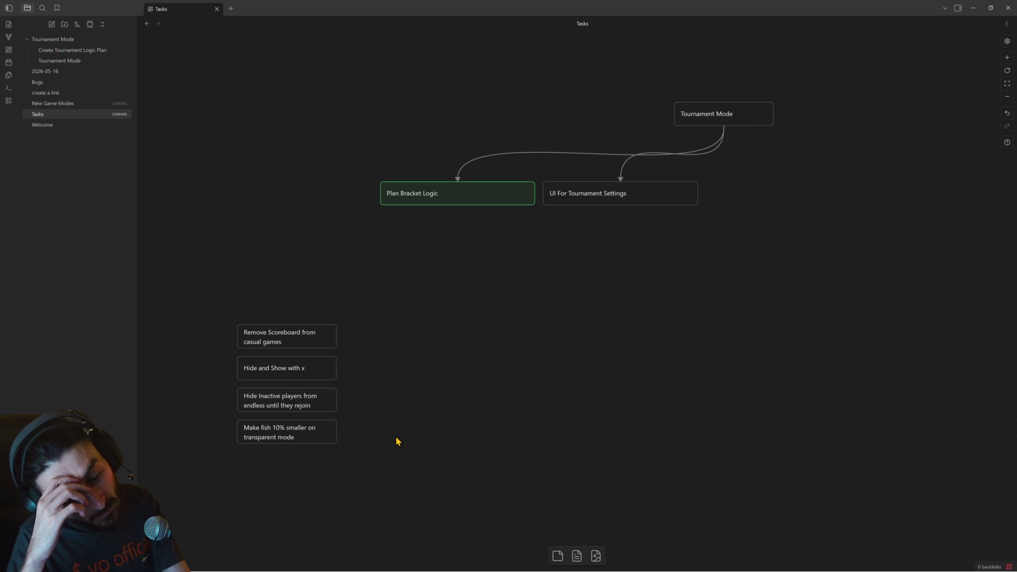
Step: Paste a duplicate of the Make fish card at the bottom of the column
left_click(308, 435)
key("ctrl+v")
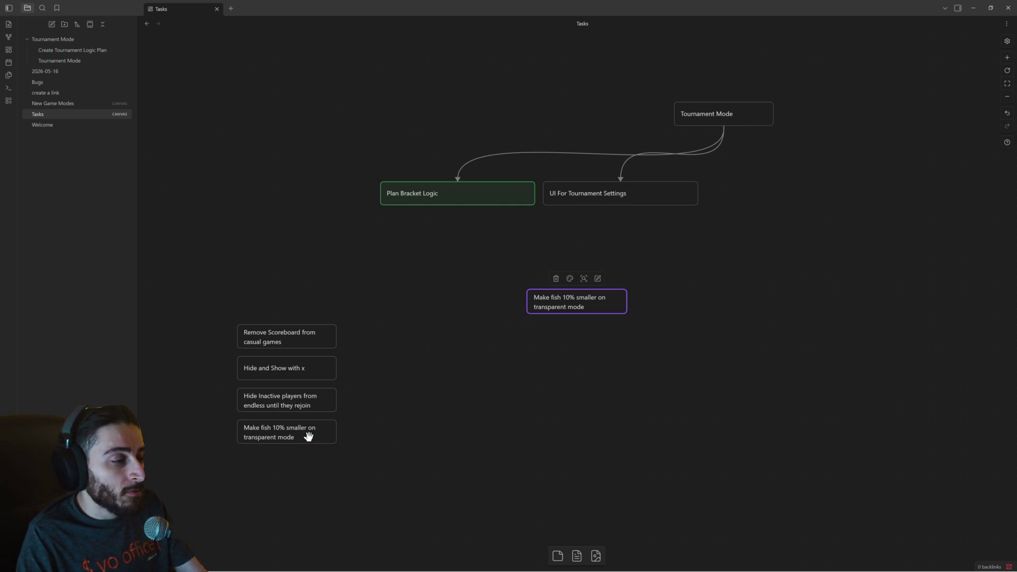
mouse_move(597, 300)
left_mouse_down()
mouse_move(307, 472)
mouse_move(284, 466)
left_mouse_up()
double_click(285, 466)
Step: Rewrite the bottom card as 'Show score on top of players instead of table on transparent', enlarge it, minimize Obsidian
key("ctrl+a")
type("s")
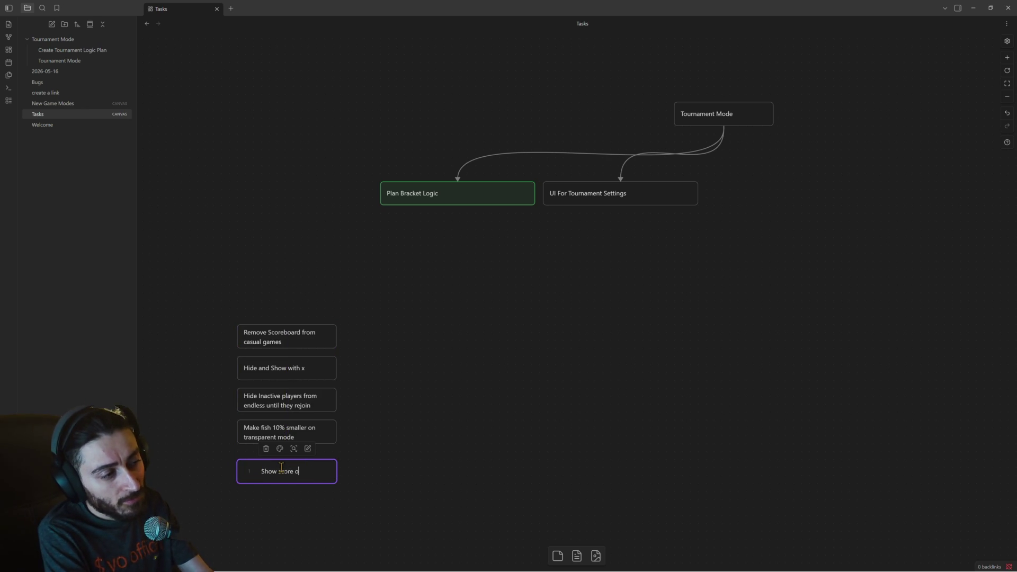
type("f playe")
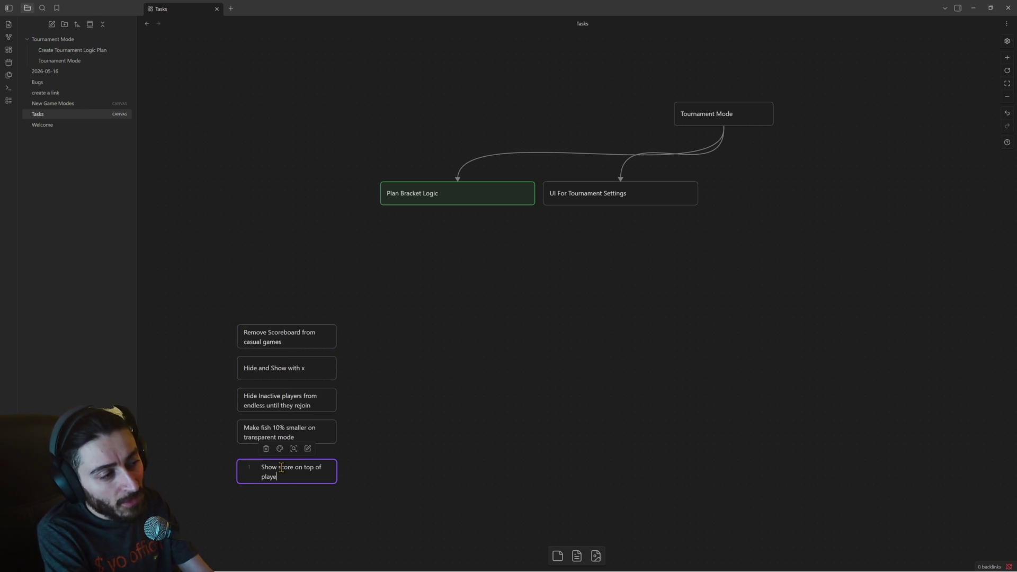
type("rs instead")
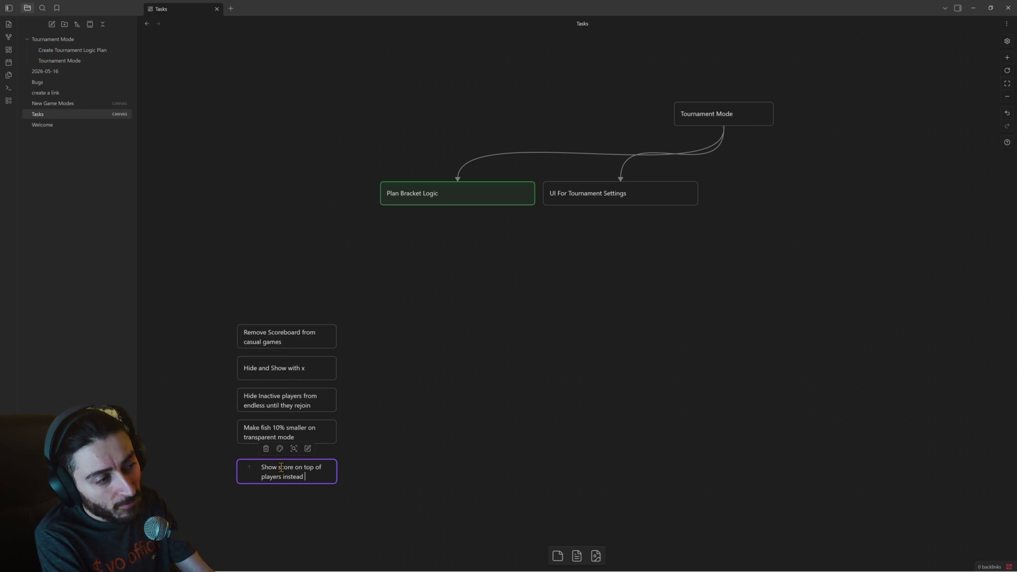
type("ble on transparent")
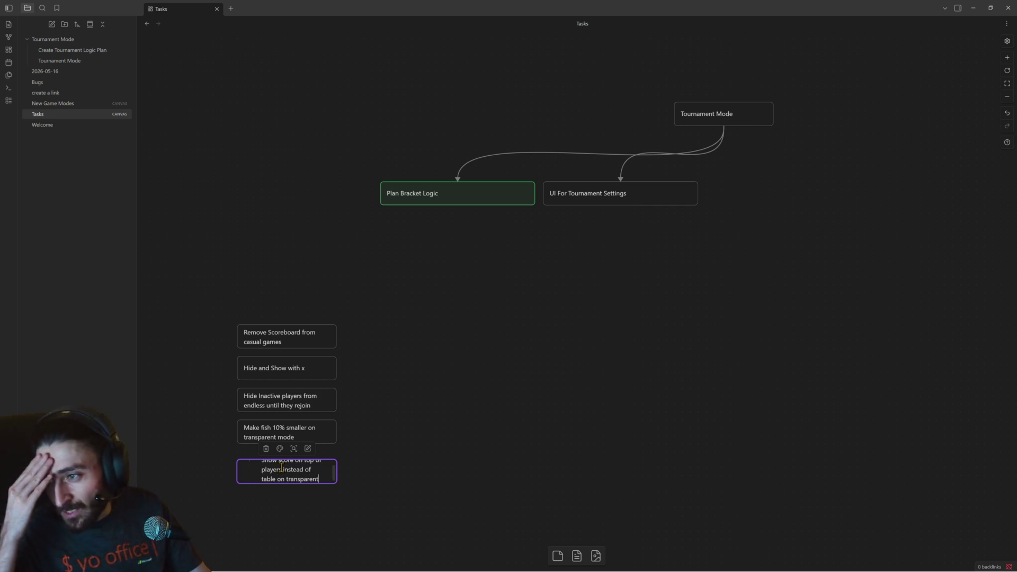
left_click(424, 411)
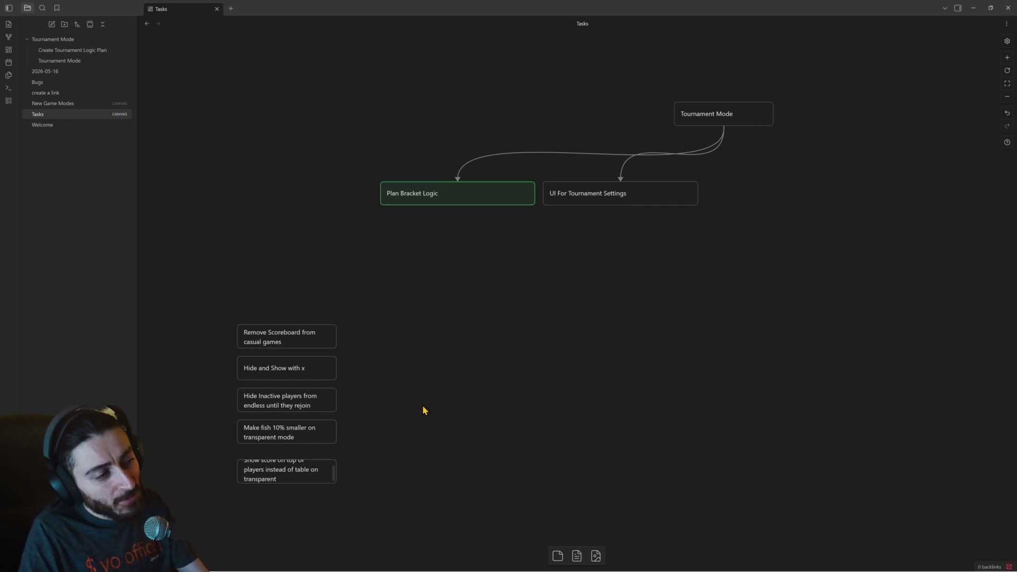
left_click_drag(304, 480, 305, 495)
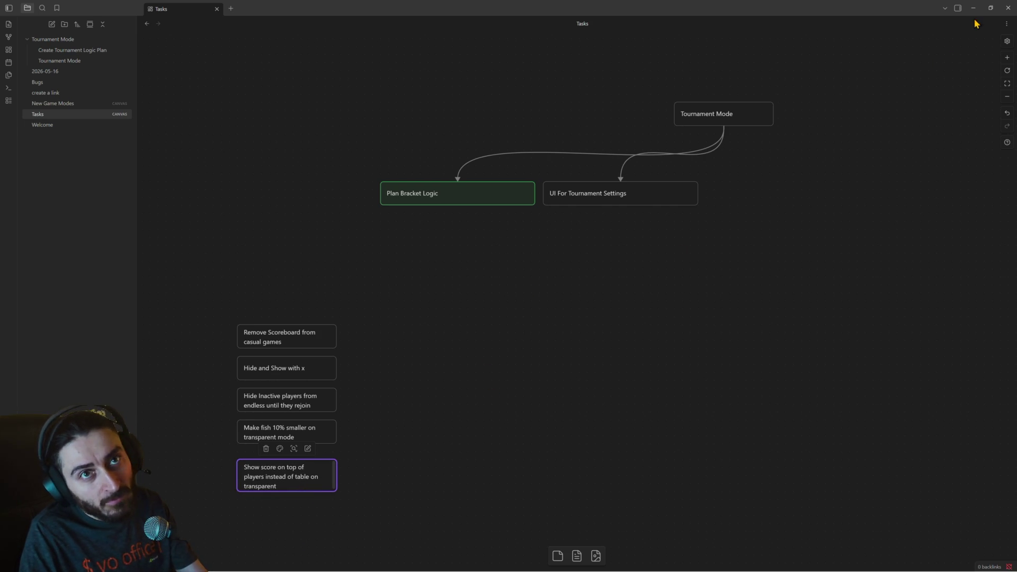
left_click(973, 7)
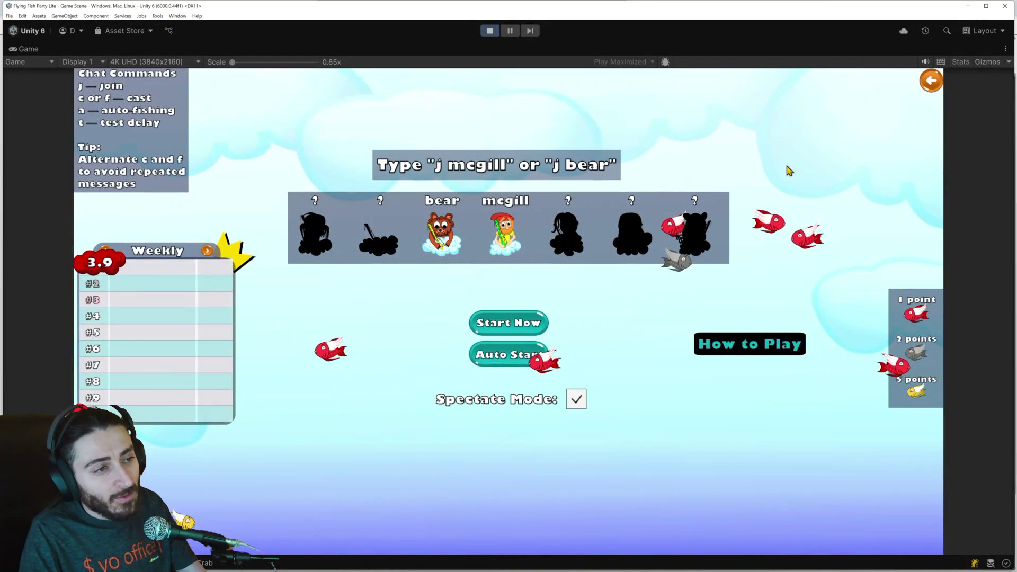
Step: Go back to the main menu, start a Classic round with the bots, then pause it
left_click(930, 80)
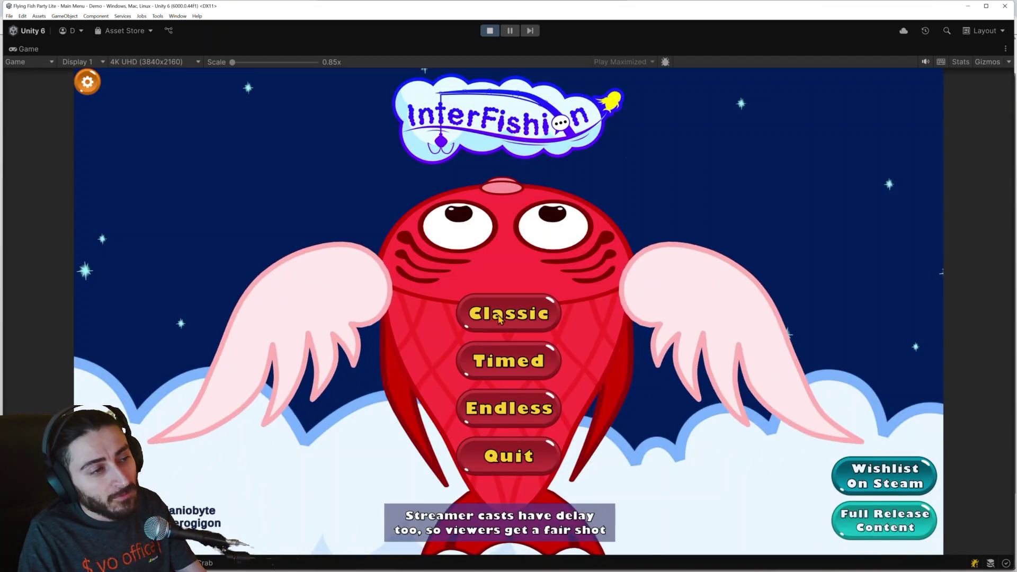
left_click(492, 323)
left_click(501, 321)
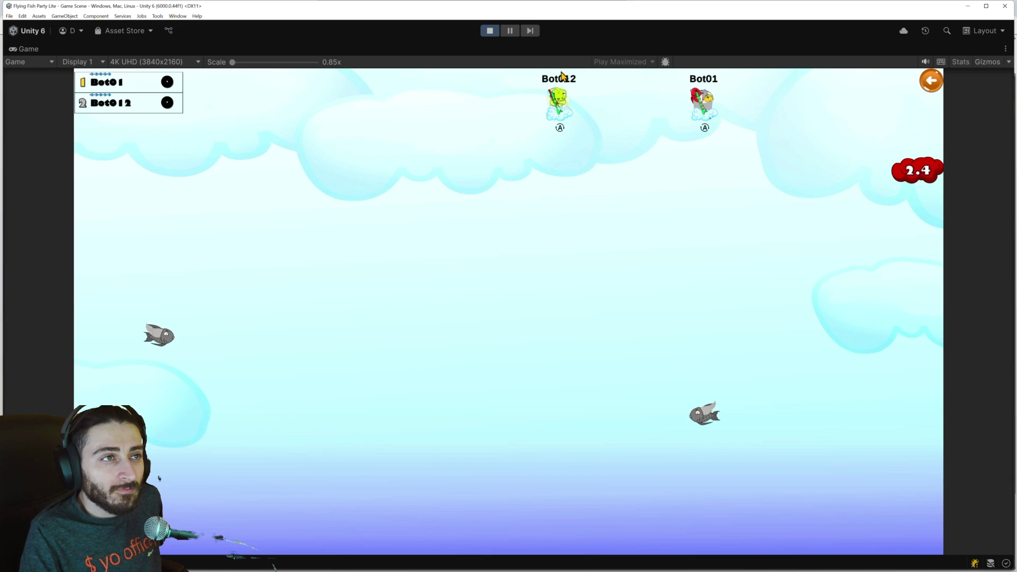
left_click(511, 33)
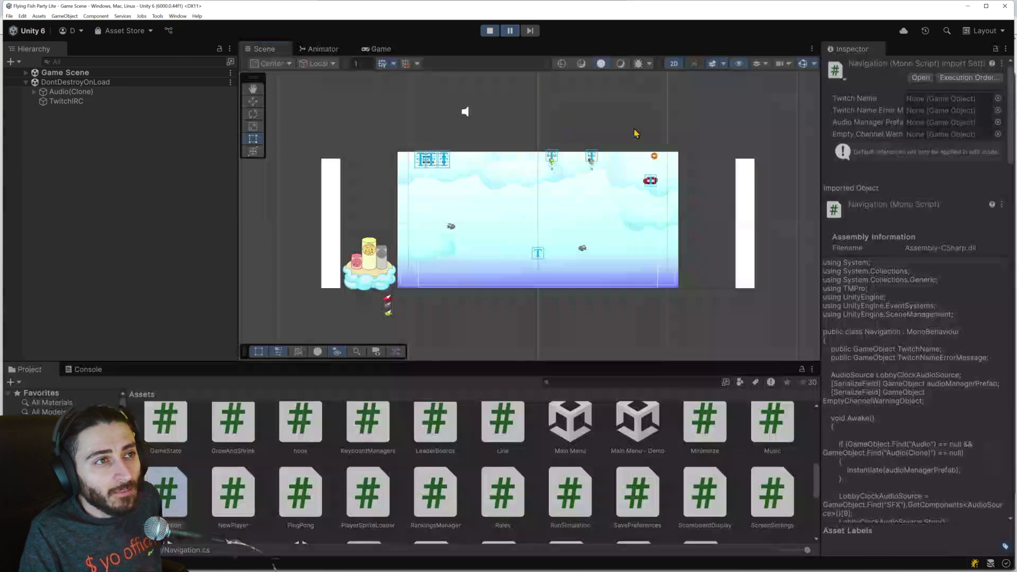
Step: Zoom the Scene view onto Bot012 and select its Auto indicator object
scroll(539, 175, "up", 5)
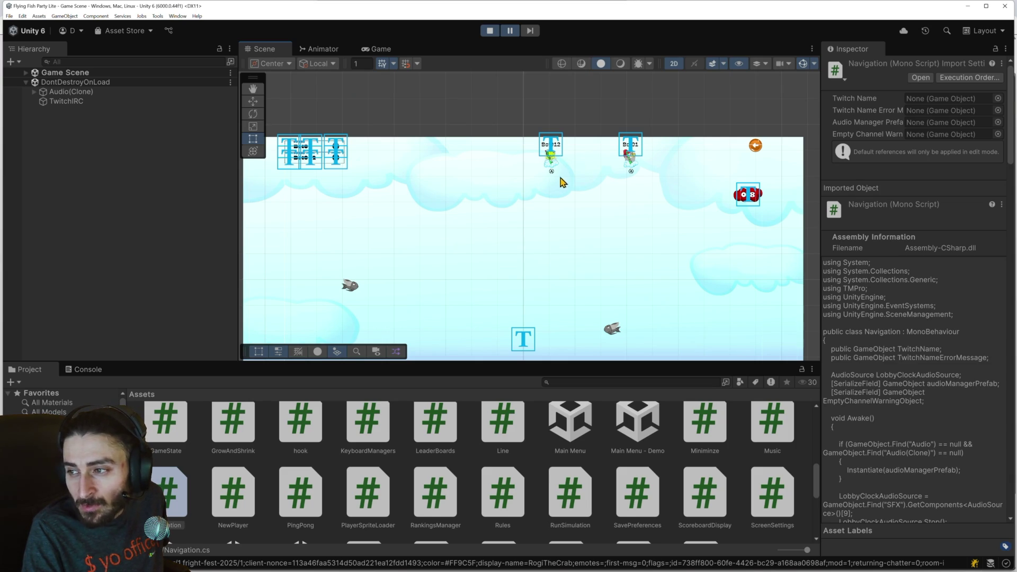
scroll(551, 165, "up", 3)
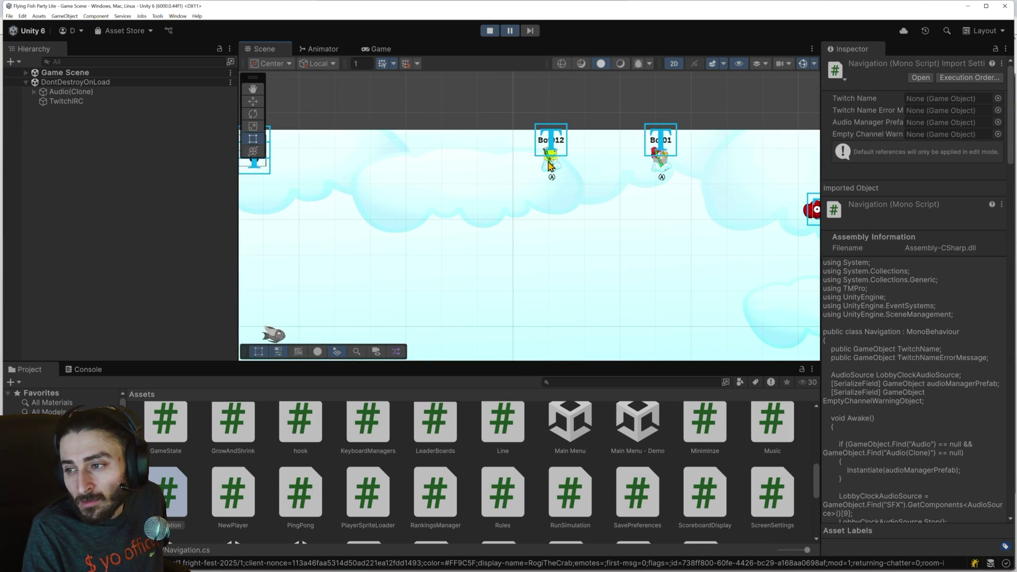
scroll(549, 166, "up", 5)
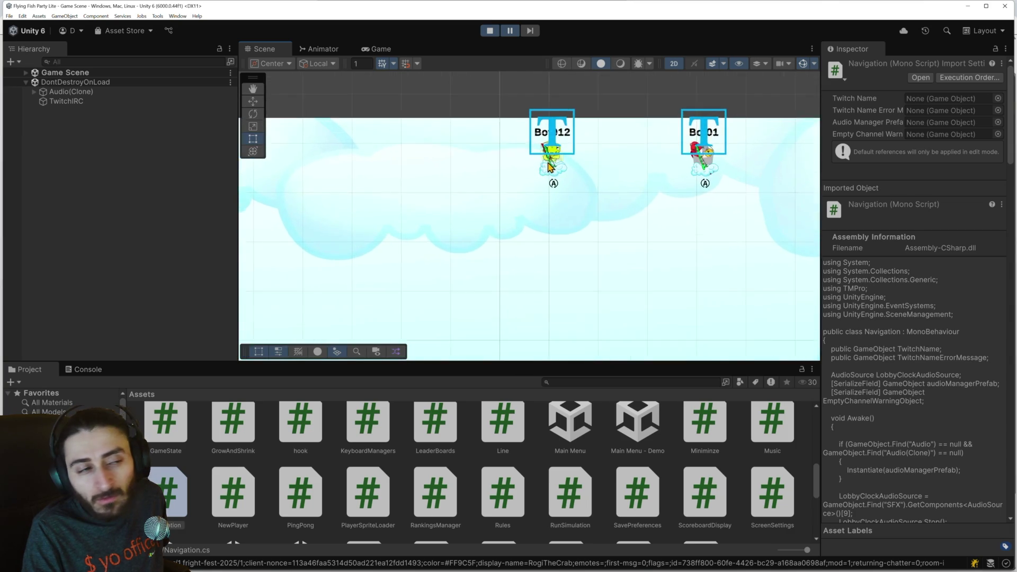
scroll(548, 173, "up", 1)
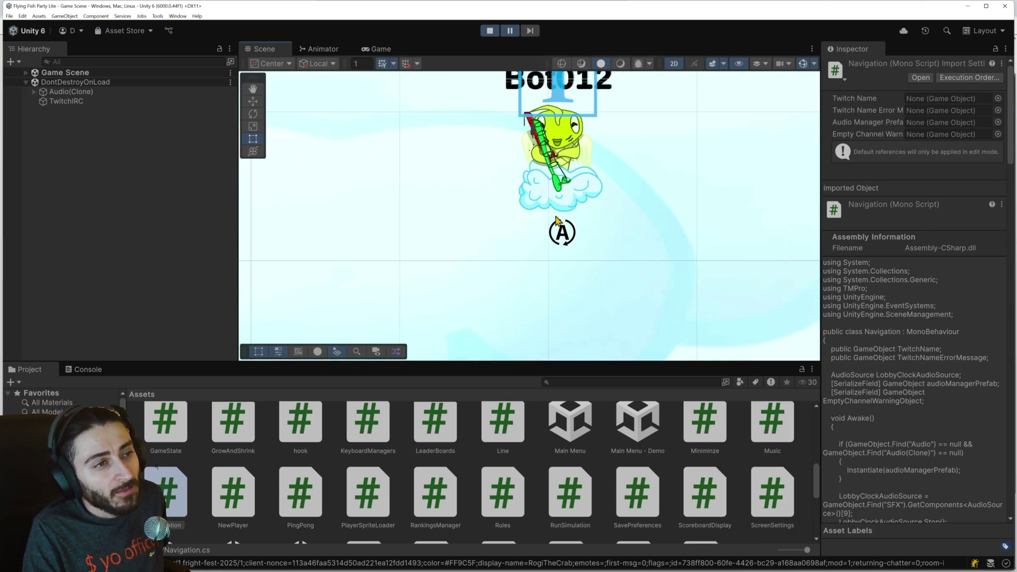
left_click(556, 231)
left_click(557, 231)
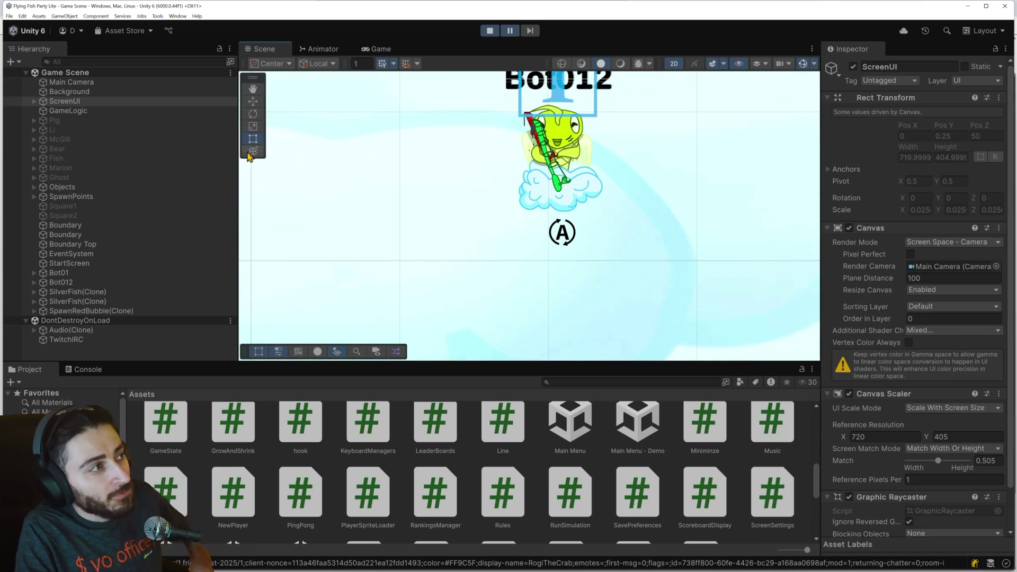
left_click(560, 234)
left_click(560, 235)
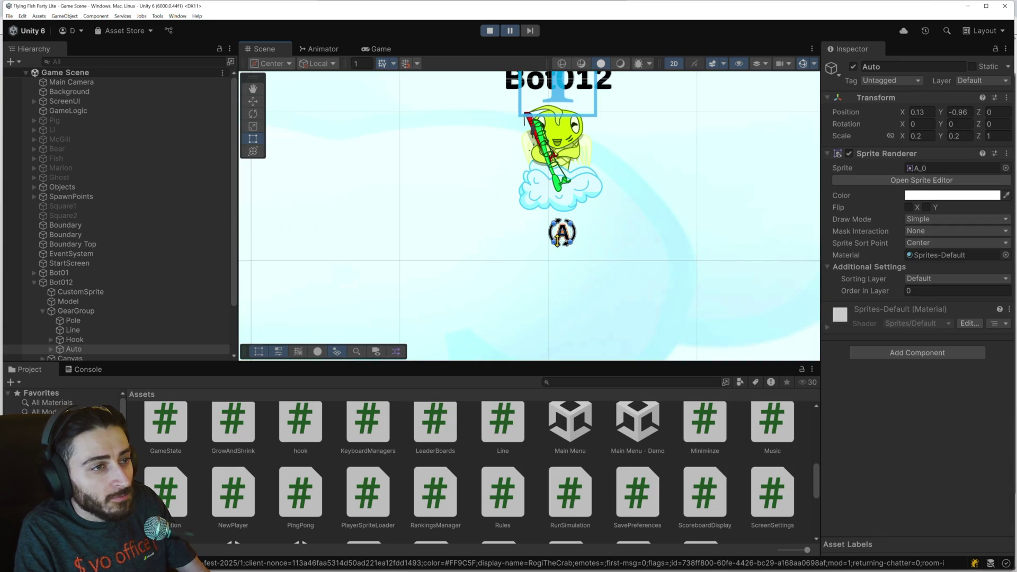
scroll(114, 253, "down", 3)
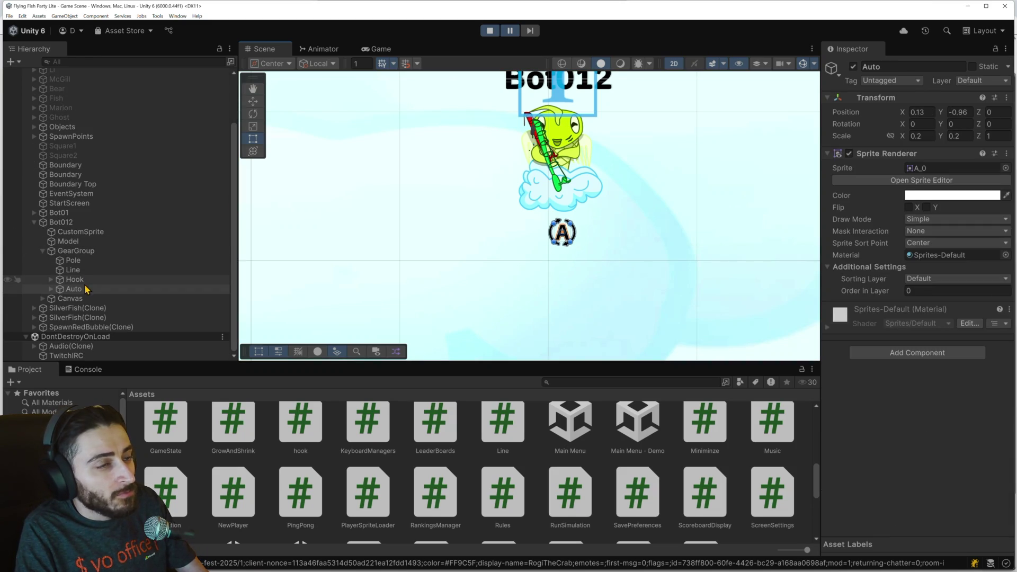
Step: Inspect Bot012's Line and Model, expand its Canvas, check Baits, and duplicate DisplayName
left_click(88, 269)
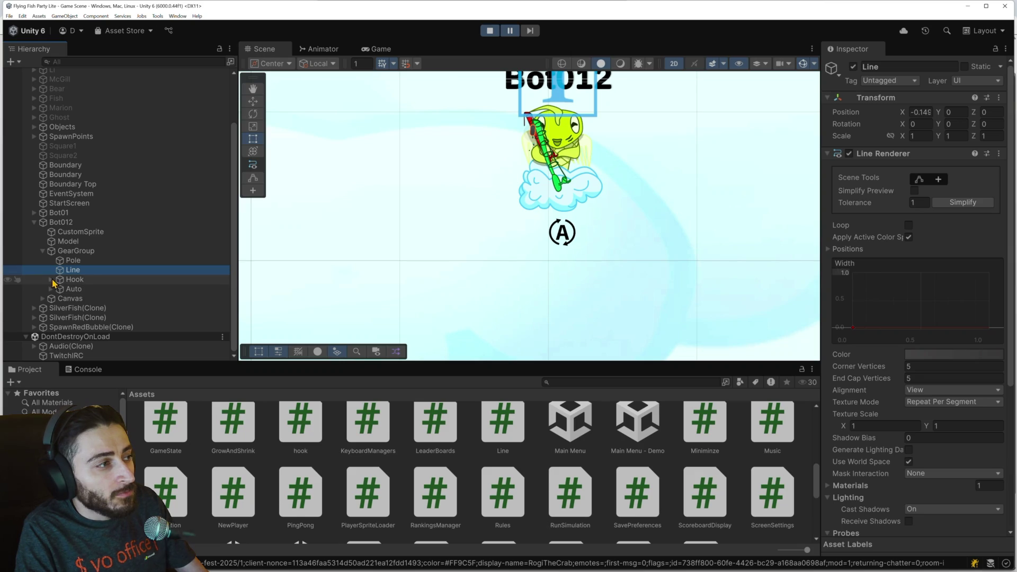
left_click(68, 241)
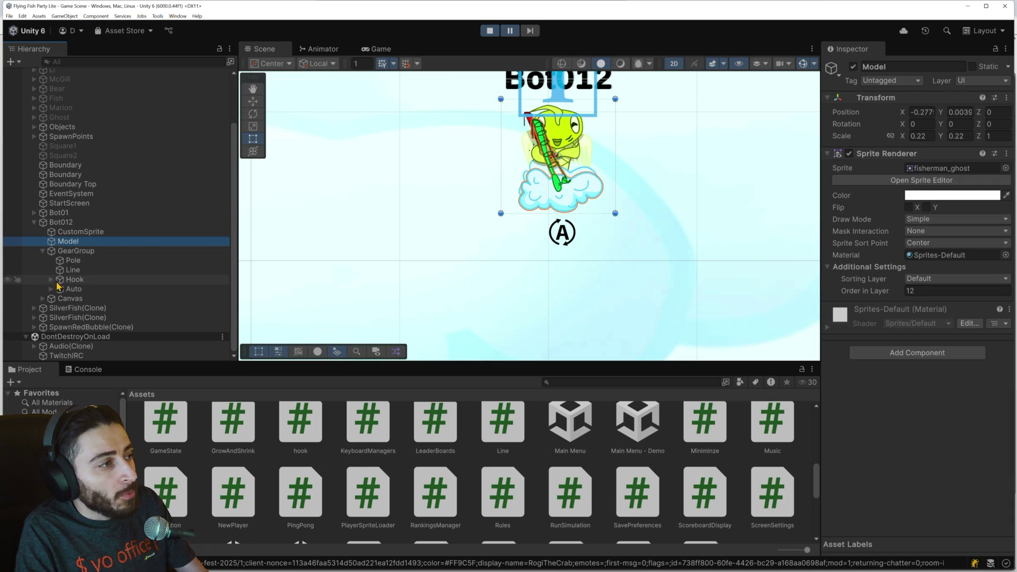
left_click(43, 299)
left_click(91, 309)
left_click(88, 317)
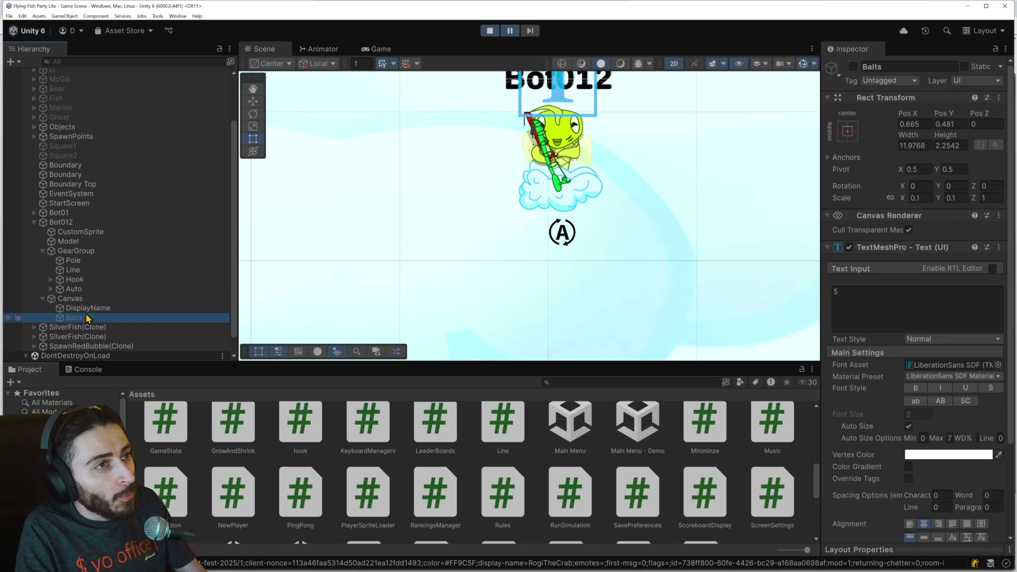
mouse_move(457, 195)
left_mouse_down()
mouse_move(504, 243)
mouse_move(468, 276)
left_mouse_up()
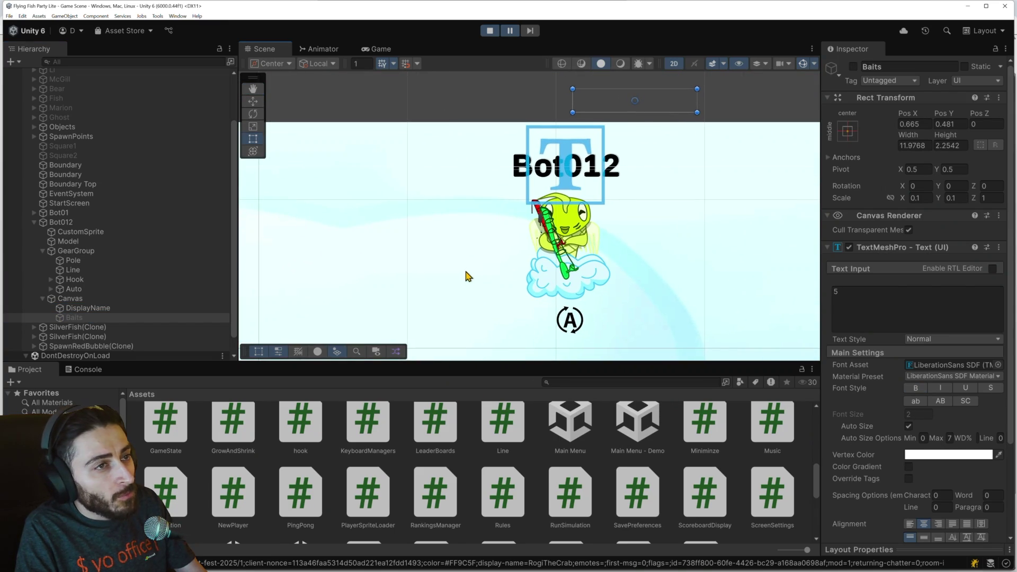
left_click(101, 309)
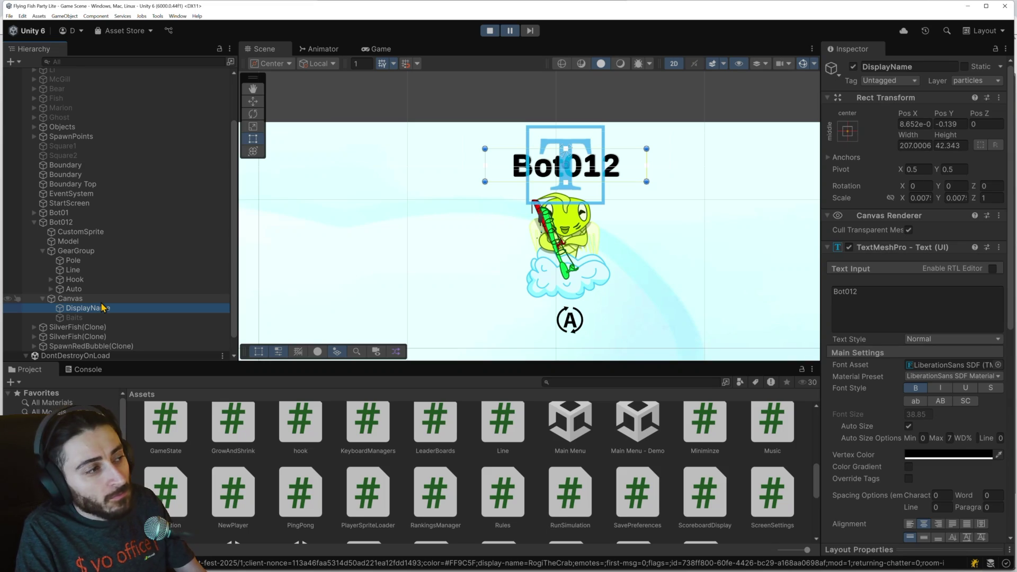
key("ctrl+d")
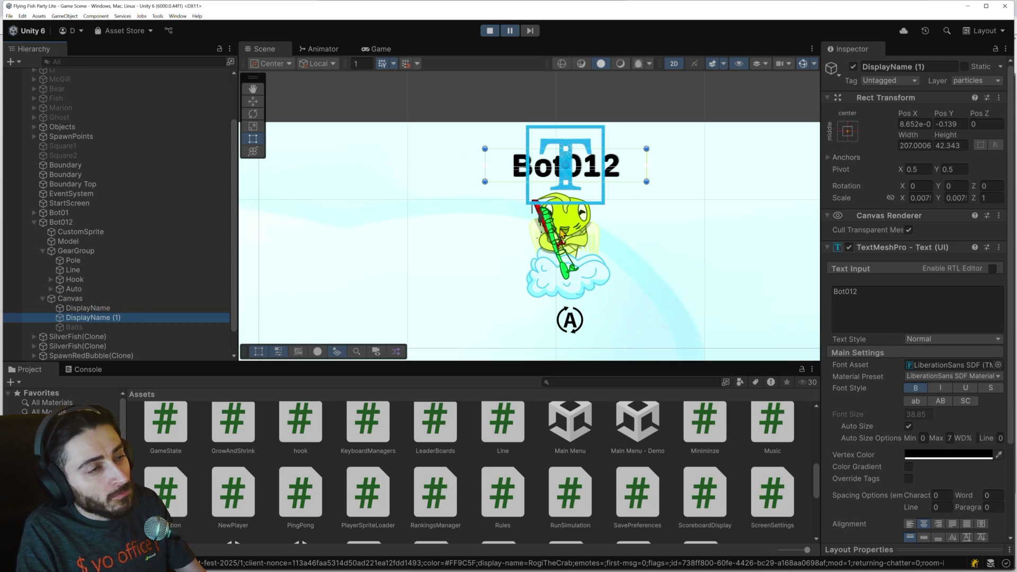
Step: Move the DisplayName copy onto Bot012's cloud, set its text to 5, narrow it, and resume play
mouse_move(620, 179)
left_mouse_down()
mouse_move(565, 246)
mouse_move(567, 297)
left_mouse_up()
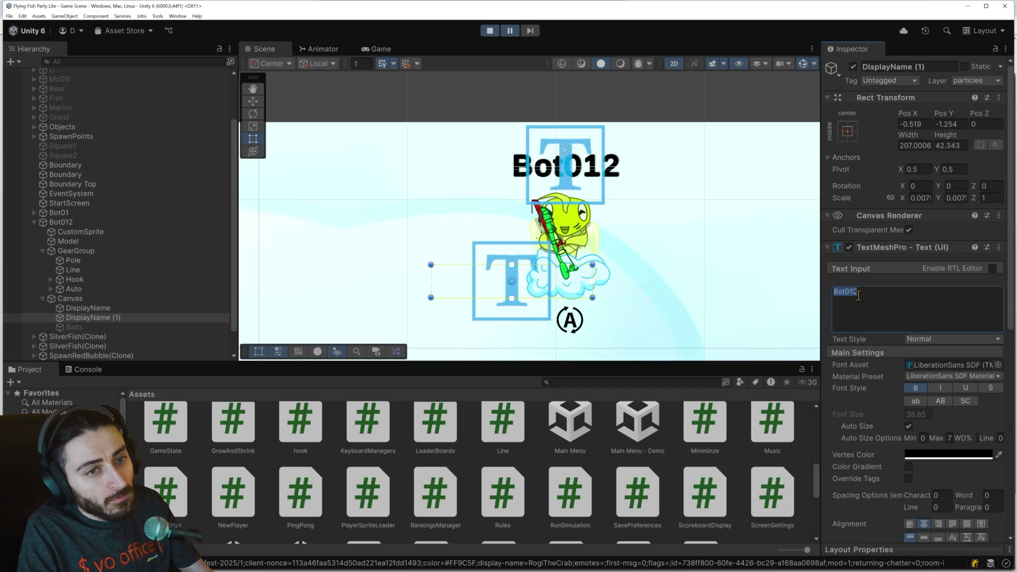
scroll(895, 392, "down", 8)
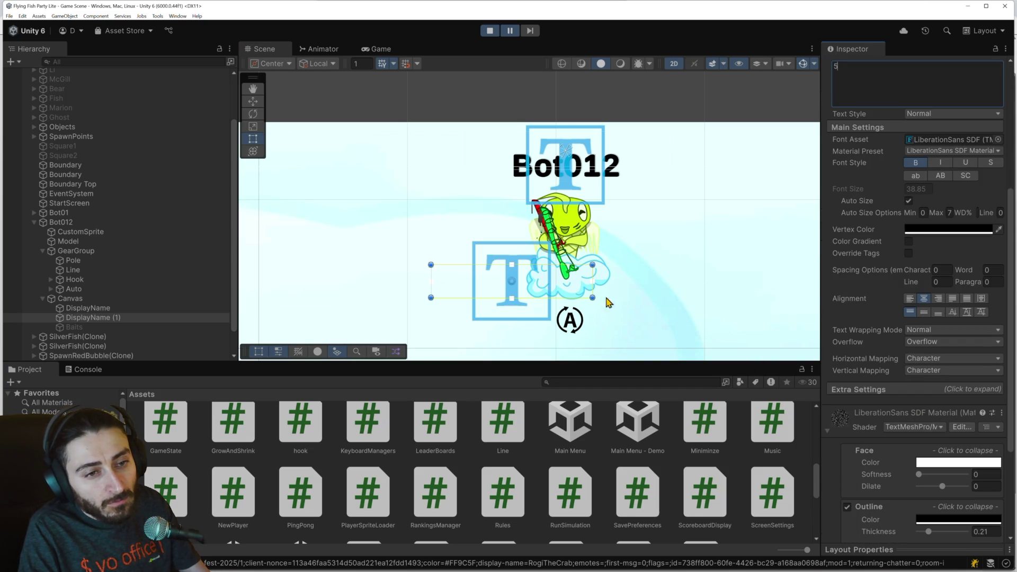
mouse_move(590, 266)
left_mouse_down()
mouse_move(478, 268)
mouse_move(543, 287)
left_mouse_up()
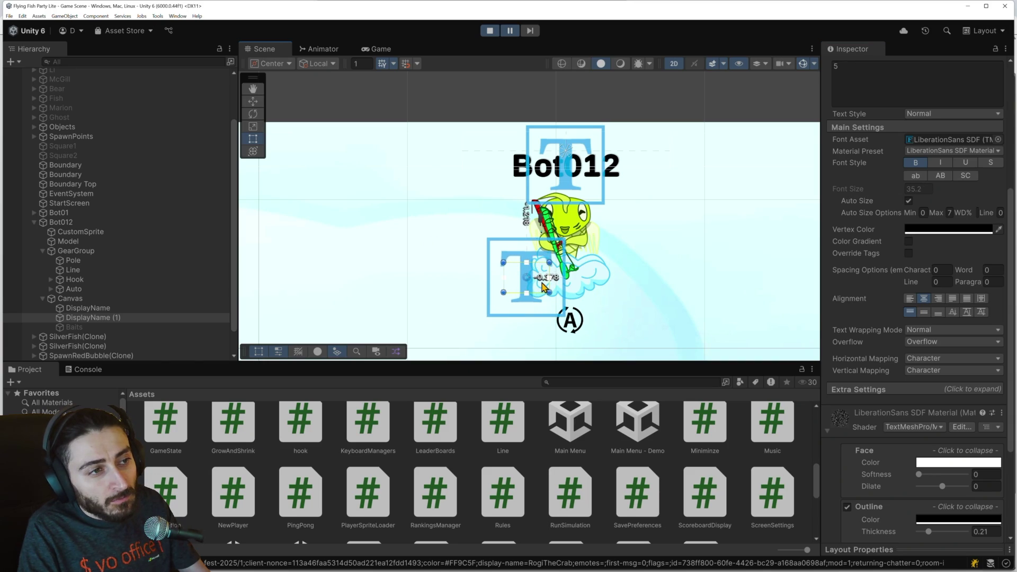
left_click(511, 30)
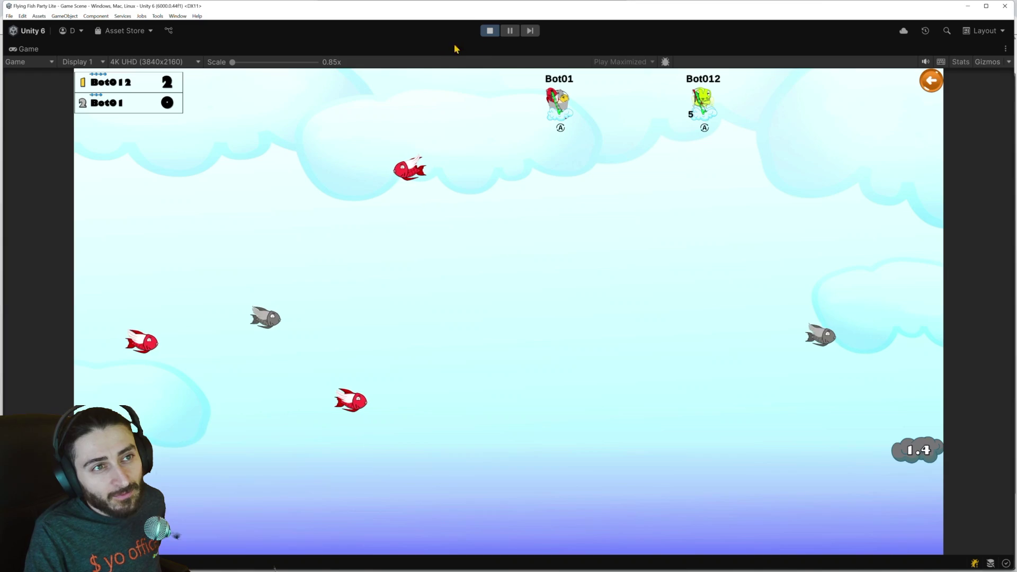
left_click(516, 41)
scroll(635, 231, "down", 5)
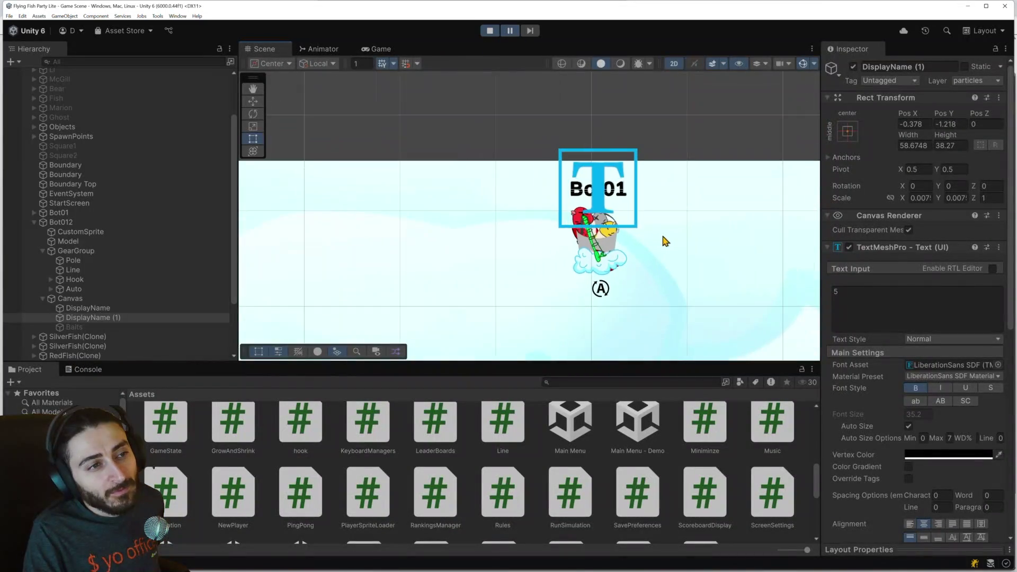
scroll(664, 246, "up", 8)
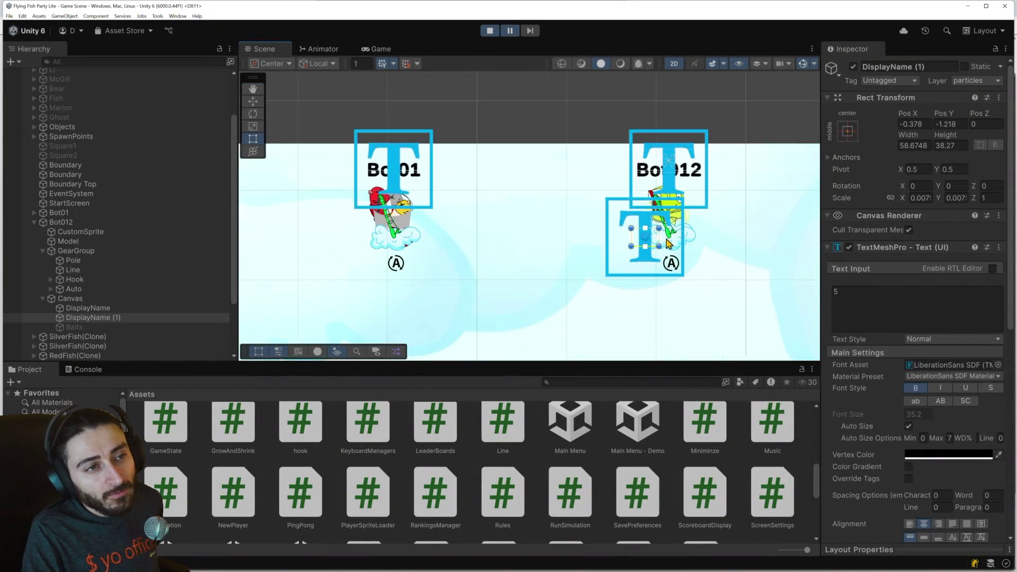
scroll(653, 243, "up", 5)
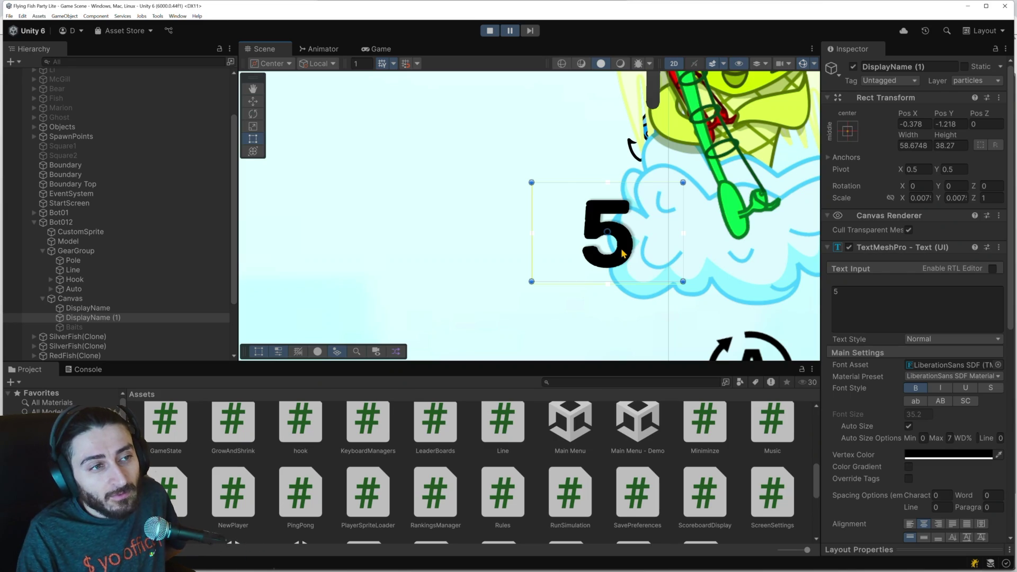
left_click(510, 31)
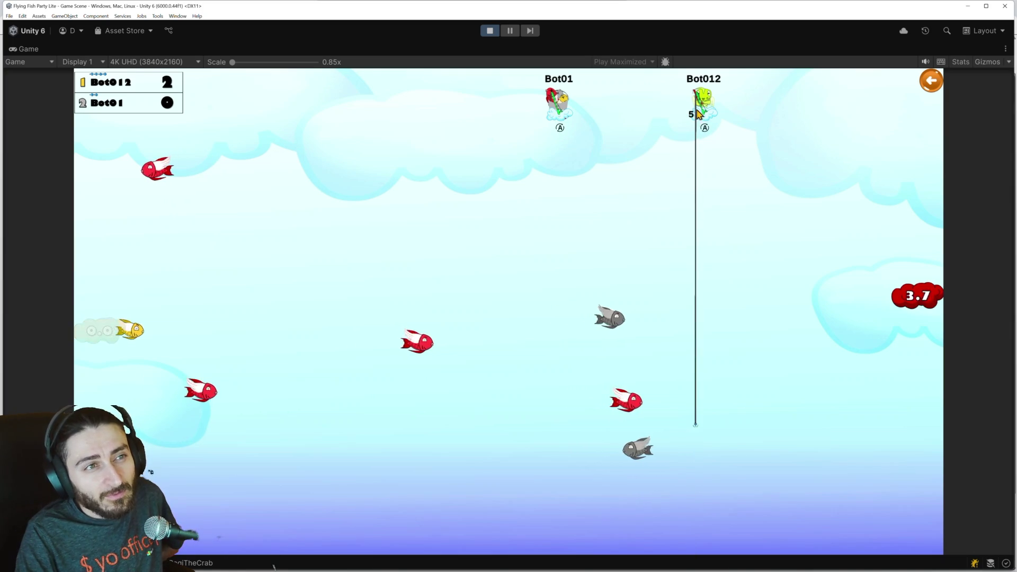
Step: Shrink the 5 label to about 34×30 and position it over Bot012's cloud, testing in play
left_click(510, 30)
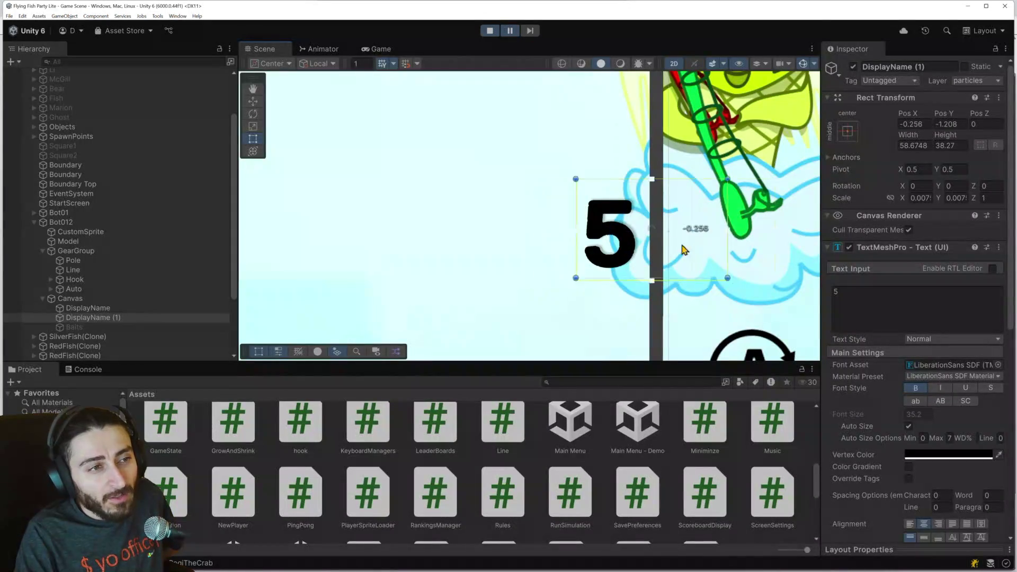
left_click_drag(719, 257, 726, 271)
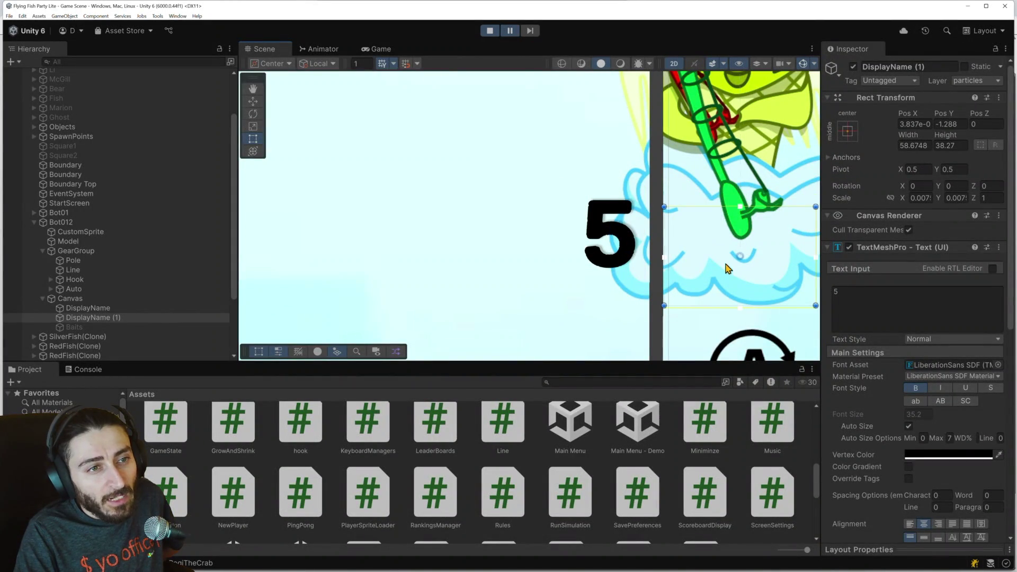
left_click(512, 32)
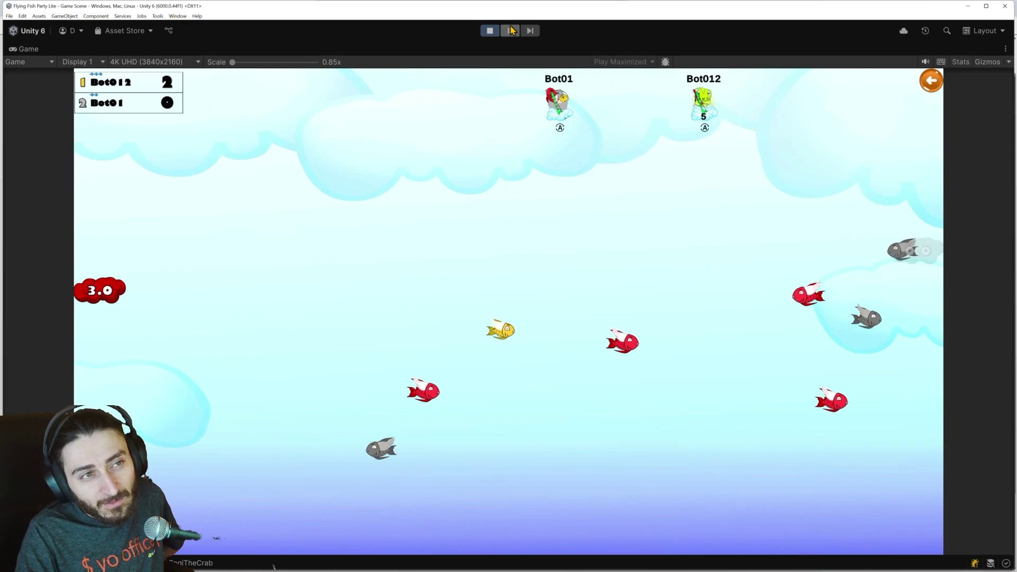
left_click(511, 30)
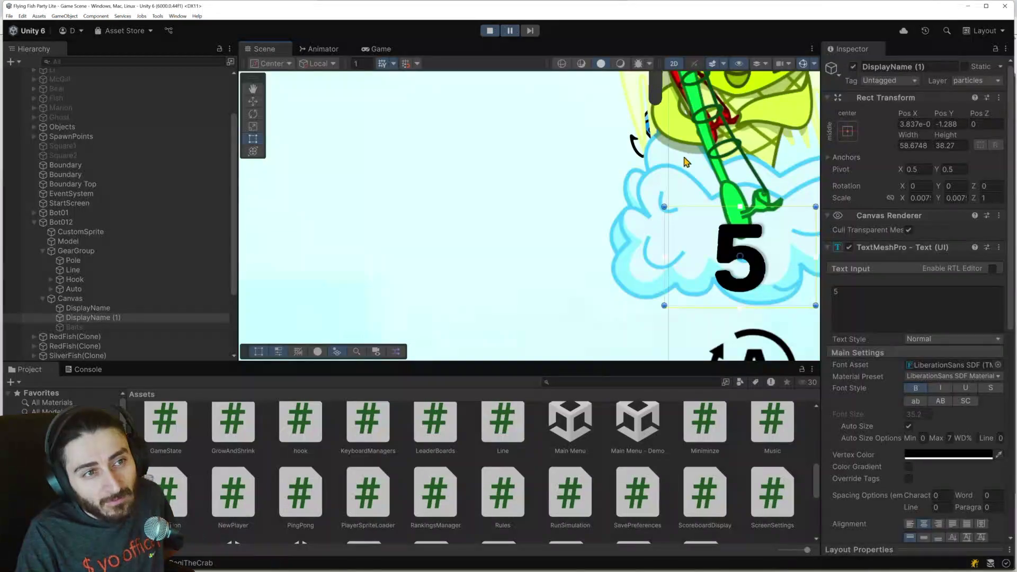
left_click_drag(813, 208, 752, 230)
mouse_move(728, 271)
left_mouse_down()
mouse_move(786, 231)
mouse_move(780, 218)
left_mouse_up()
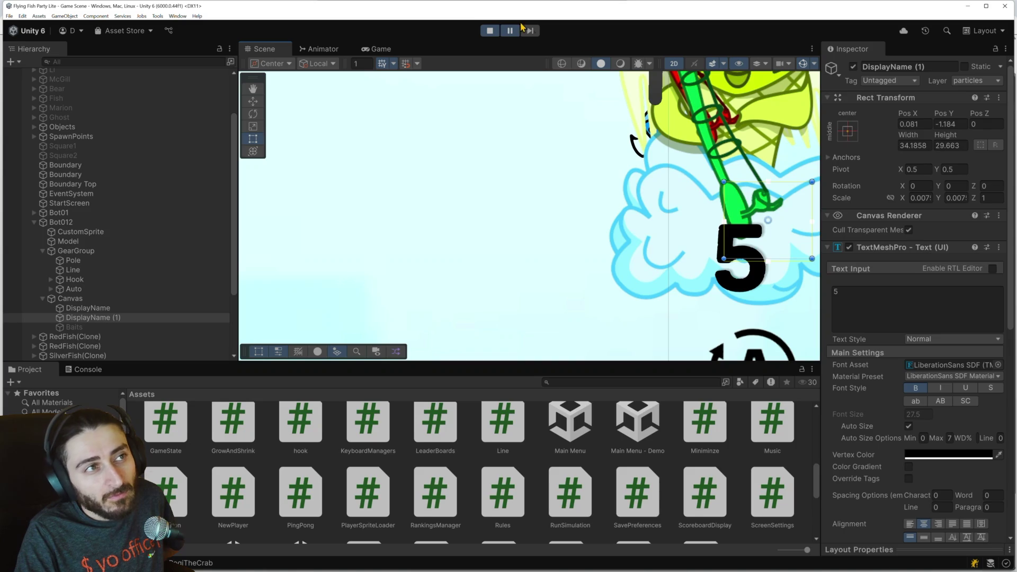
left_click(510, 30)
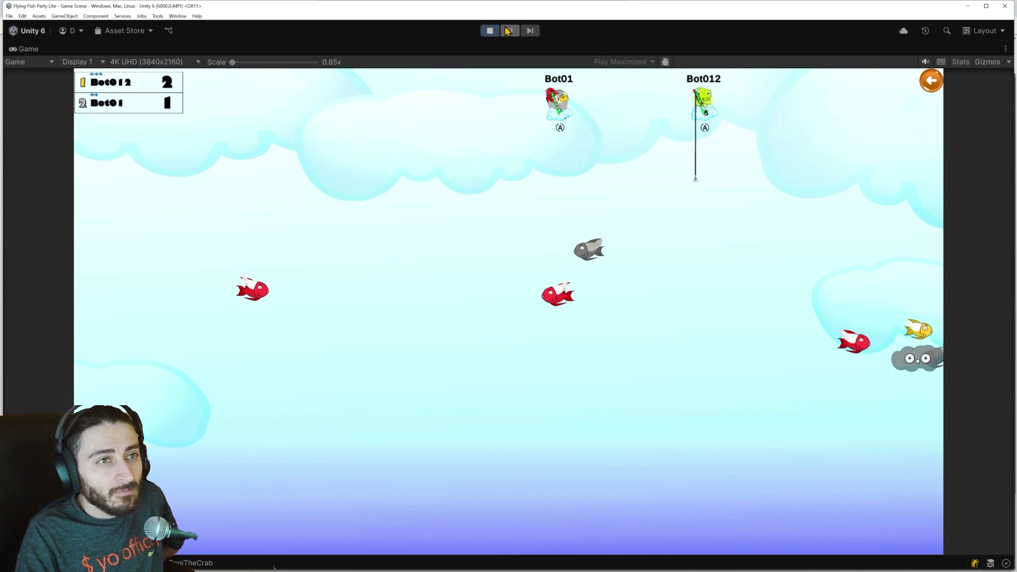
Step: Check the label during play, then leave the match for the game's main menu
left_click(509, 30)
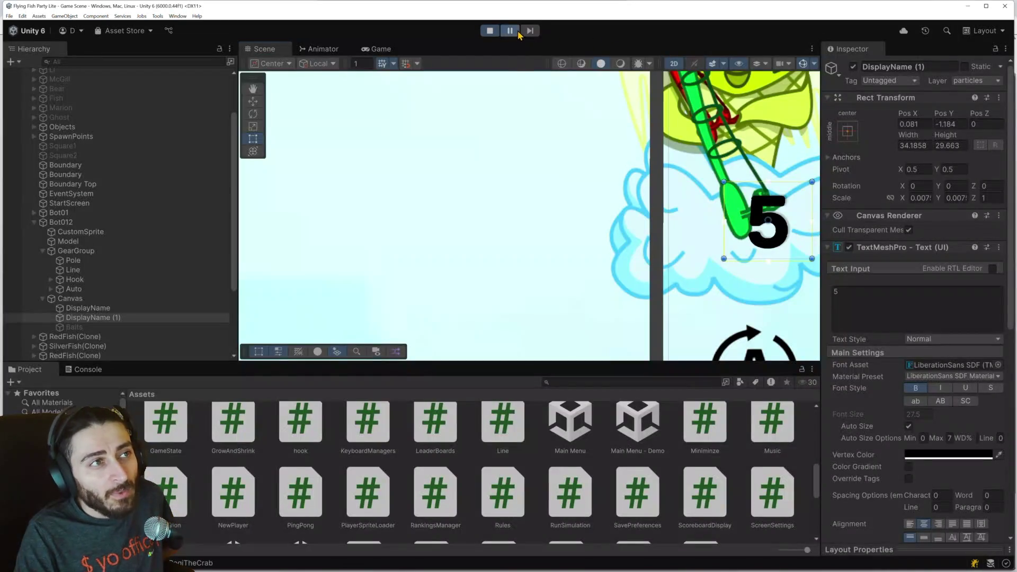
left_click(510, 30)
left_click(921, 83)
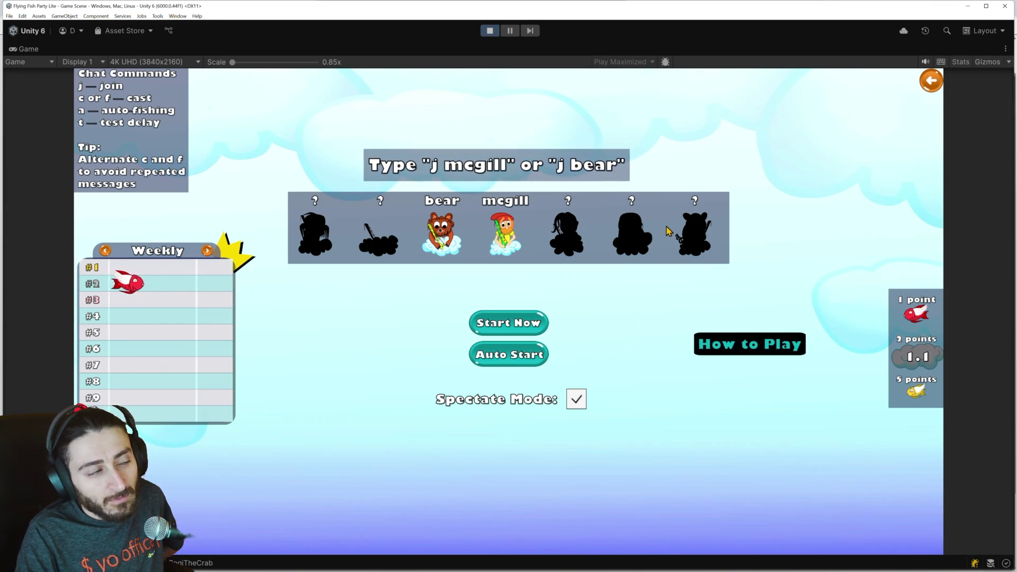
Step: Pause the game, frame the Weekly leaderboard in the Scene, and select its Header object
left_click(510, 30)
scroll(381, 279, "down", 10)
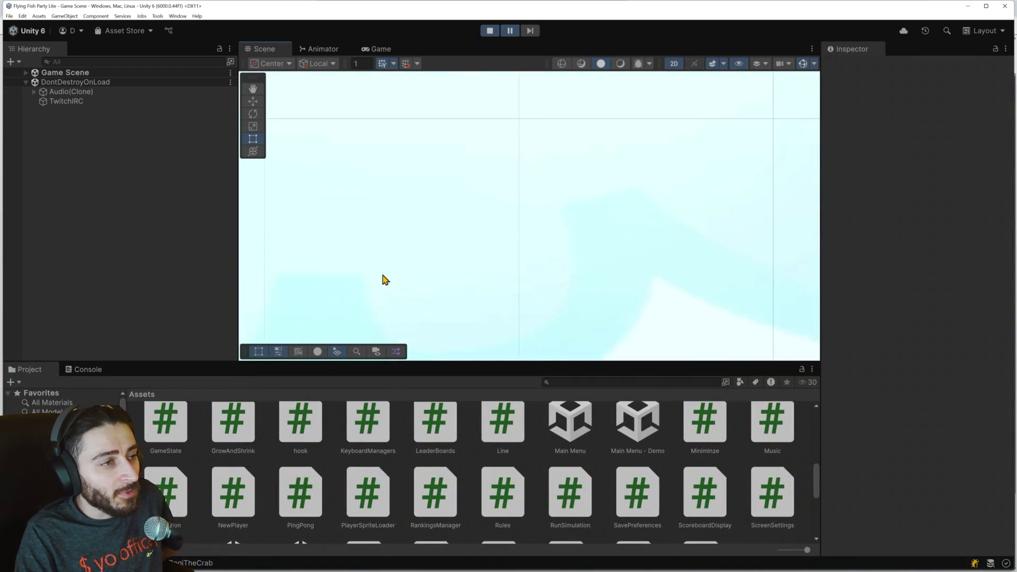
scroll(421, 269, "down", 8)
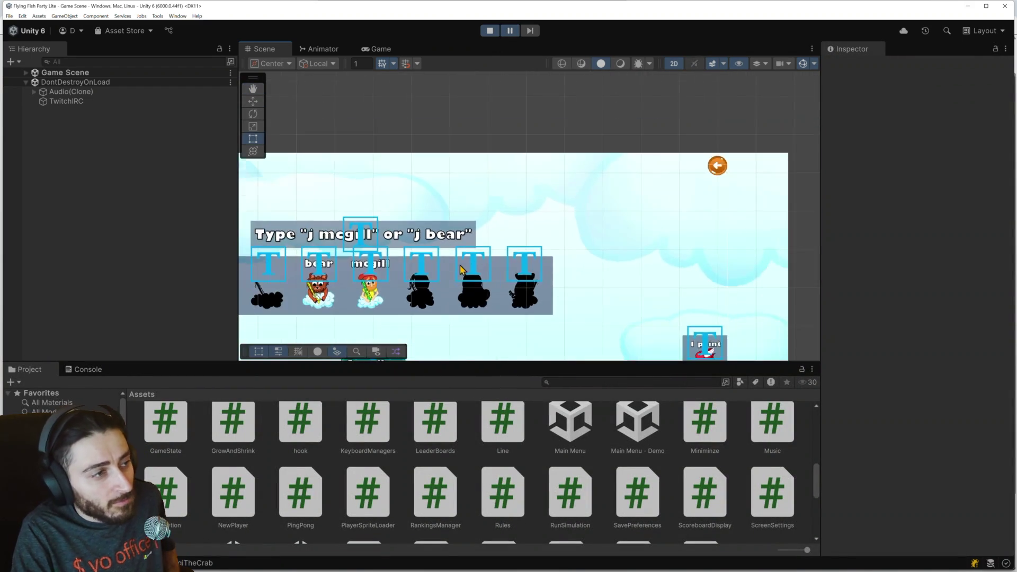
scroll(453, 267, "up", 8)
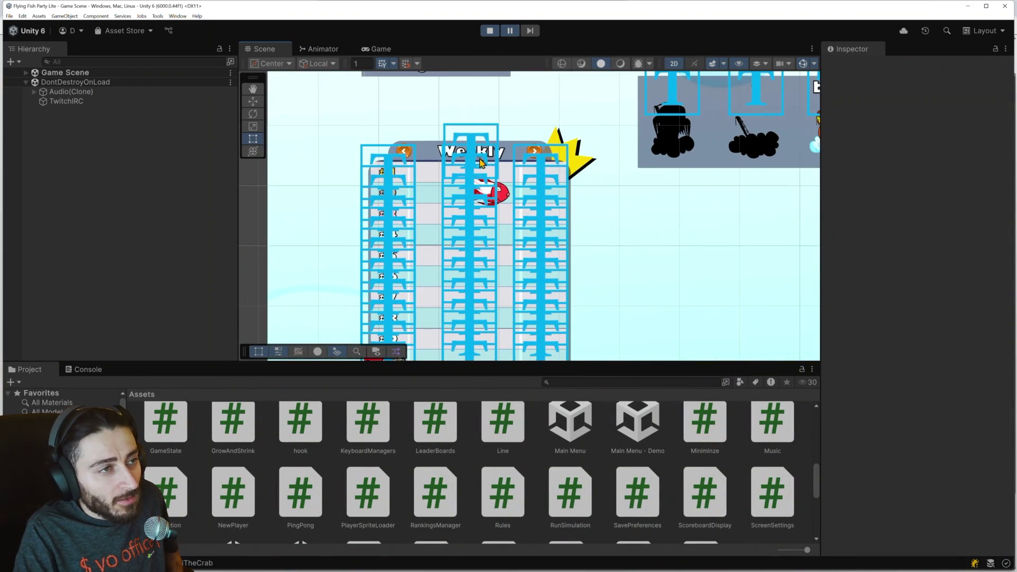
left_click(431, 151)
scroll(430, 152, "up", 3)
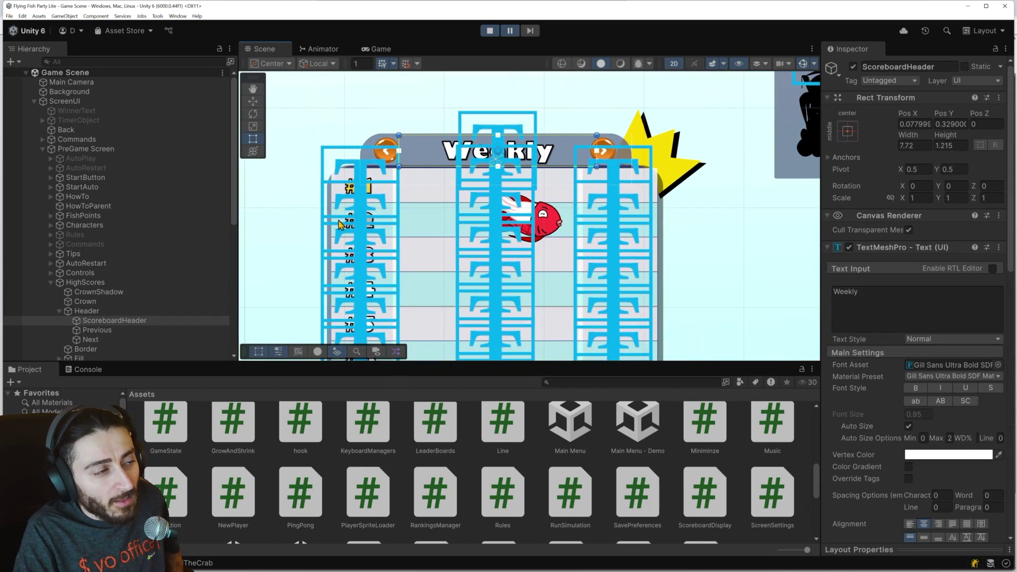
left_click_drag(369, 162, 488, 139)
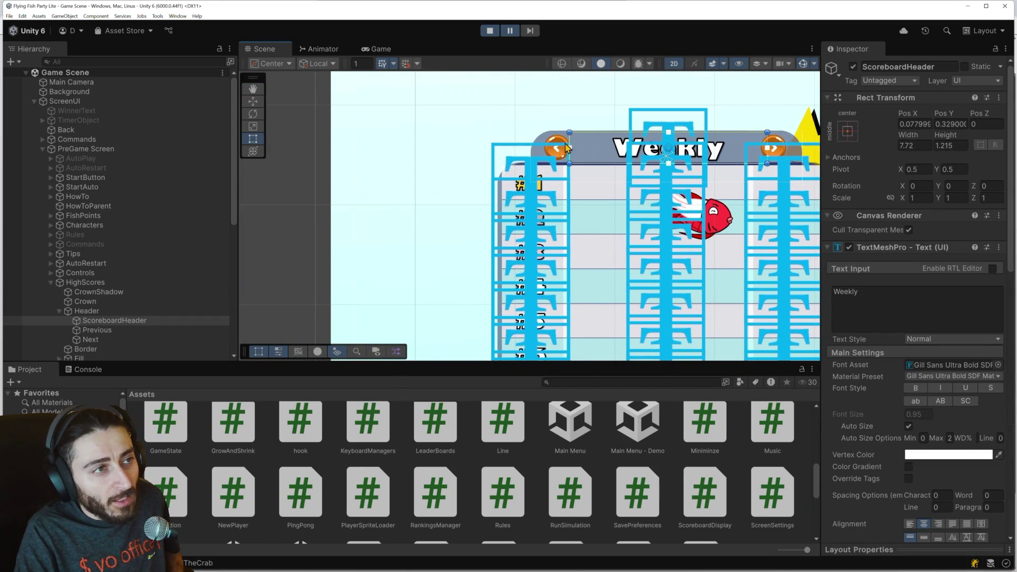
scroll(525, 229, "down", 6)
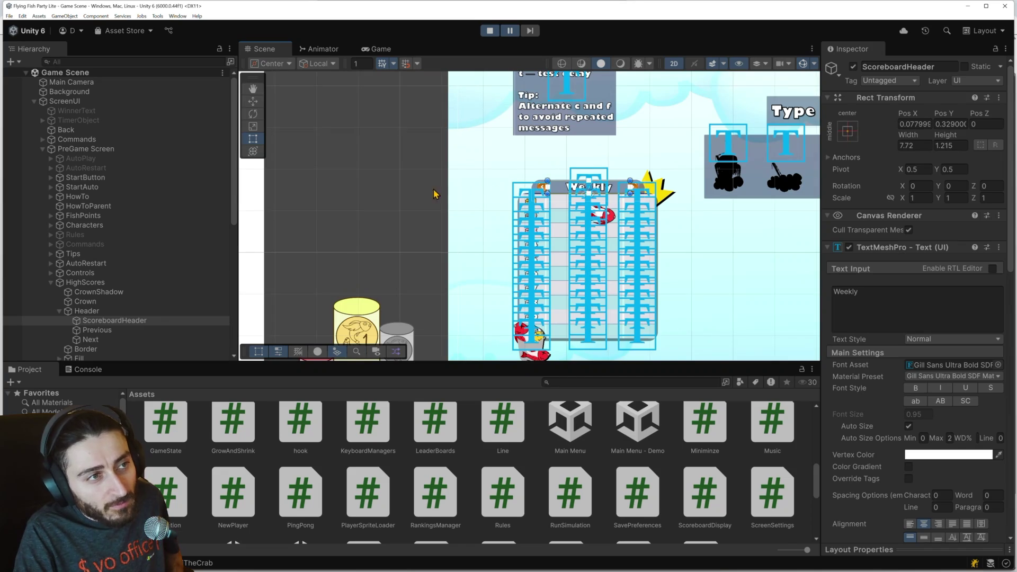
left_click(167, 311)
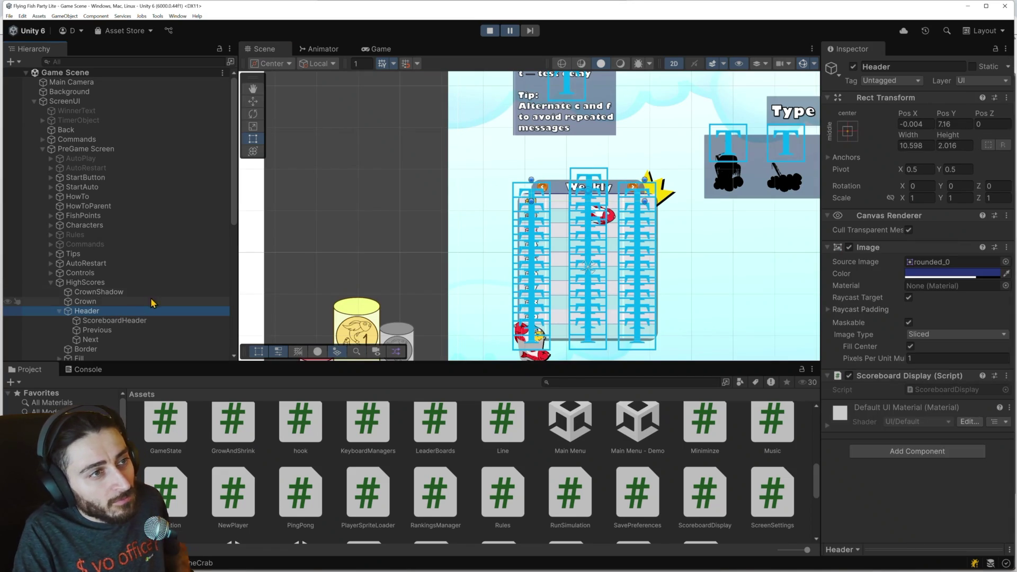
Step: Duplicate the Weekly Header, rotate the copy 90° on Z, and stand it at the scoreboard's left edge
key("ctrl+d")
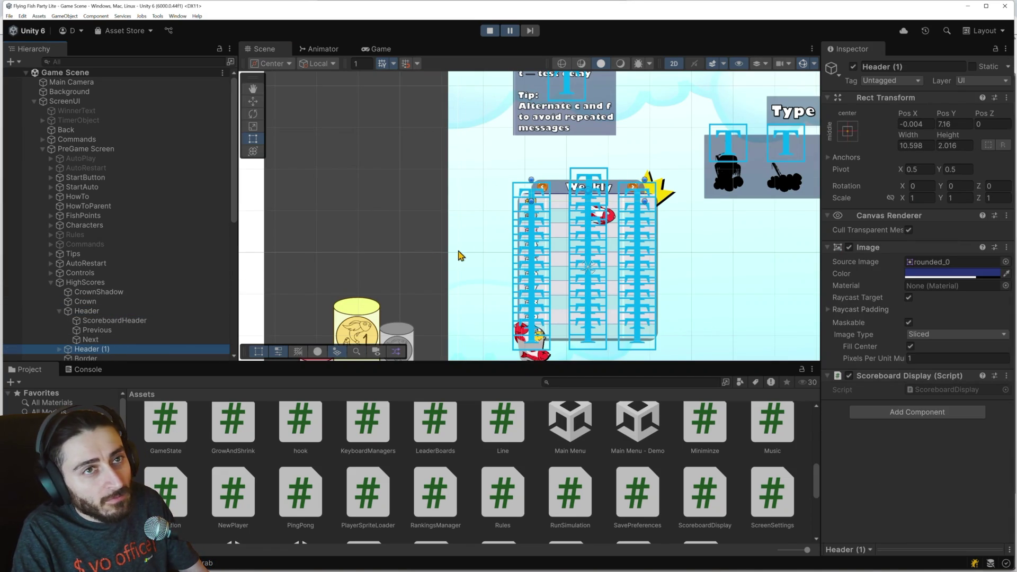
key("F2")
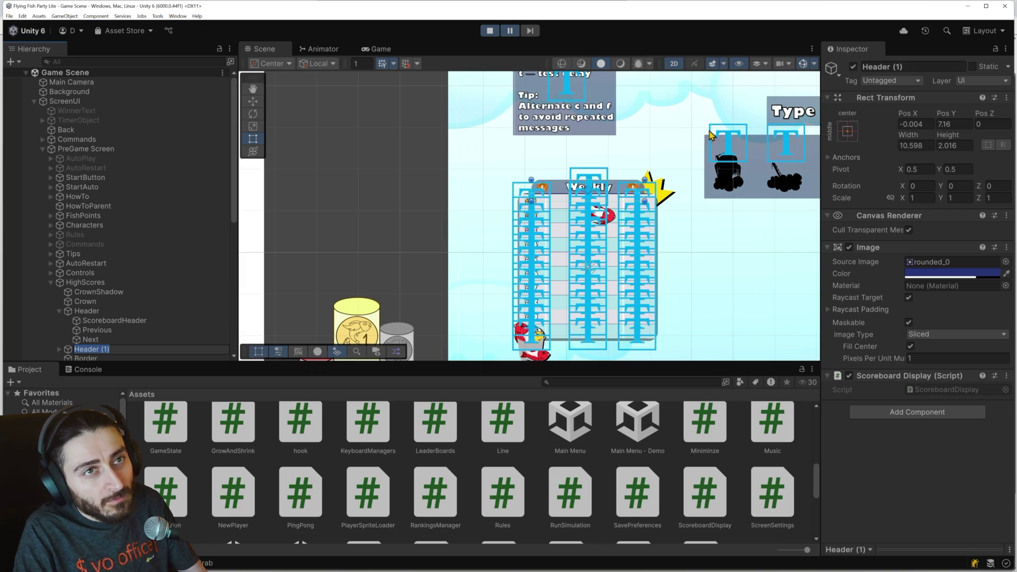
mouse_move(620, 211)
left_mouse_down()
mouse_move(650, 308)
mouse_move(700, 322)
left_mouse_up()
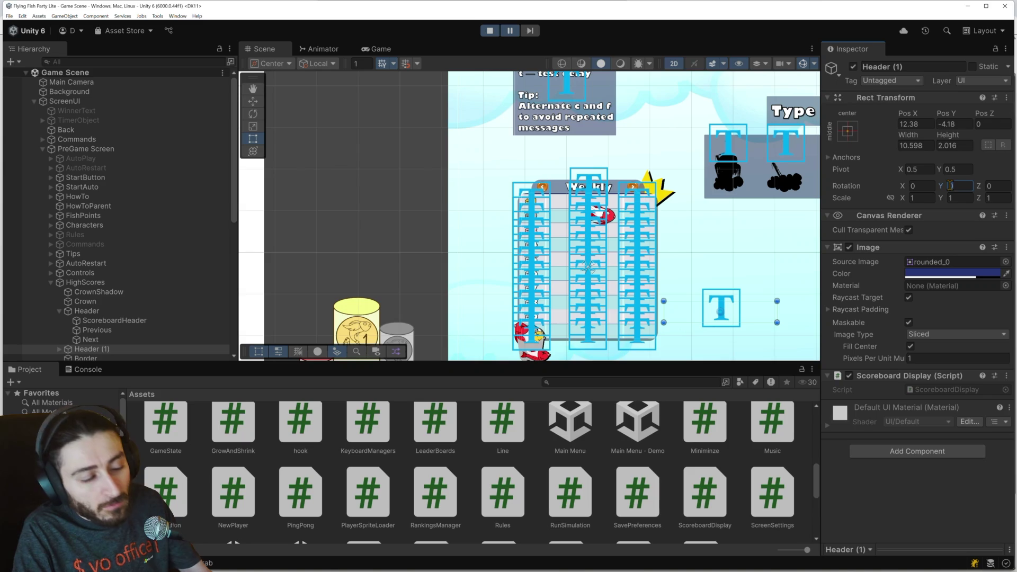
type("10")
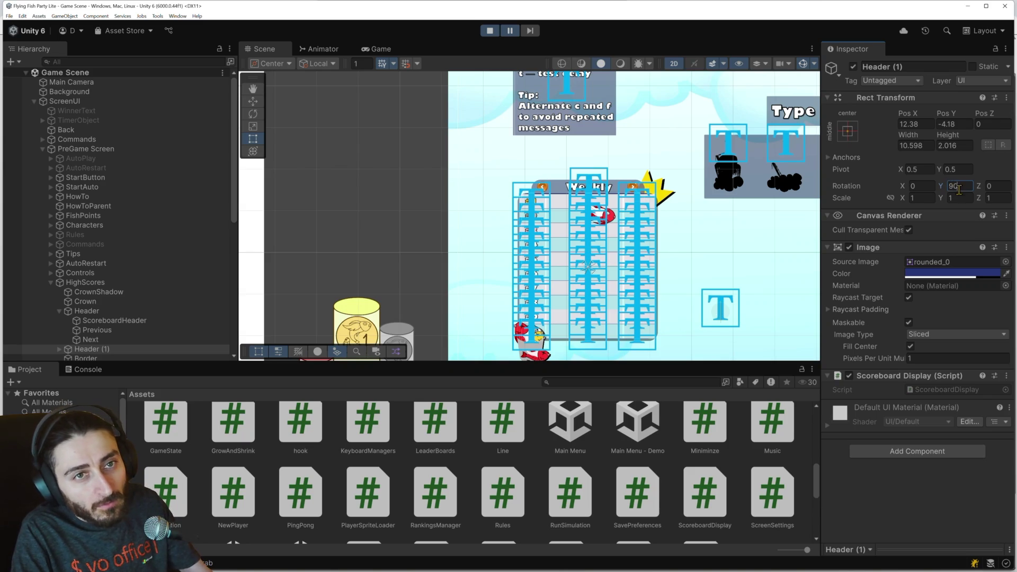
type("0")
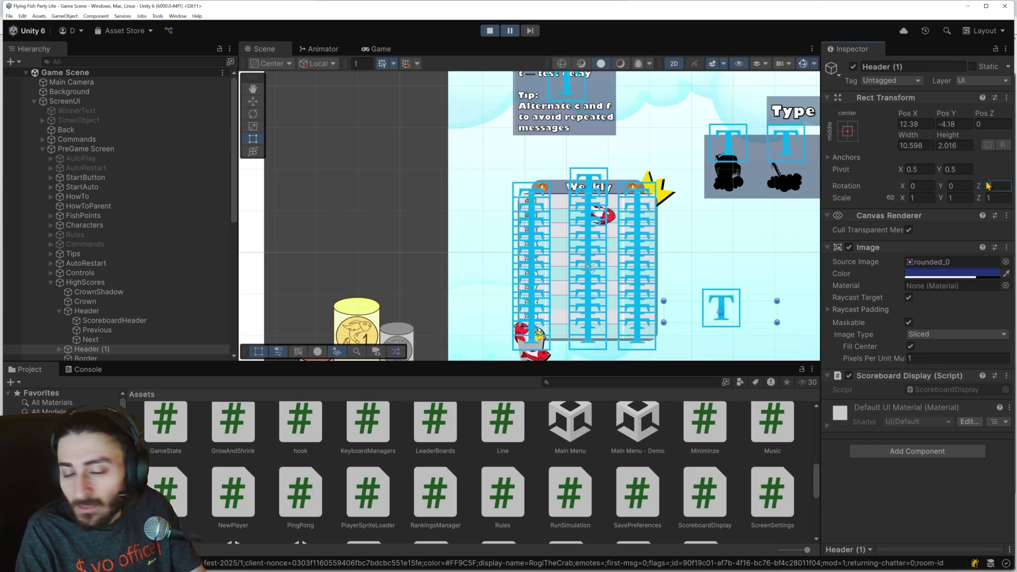
type("90")
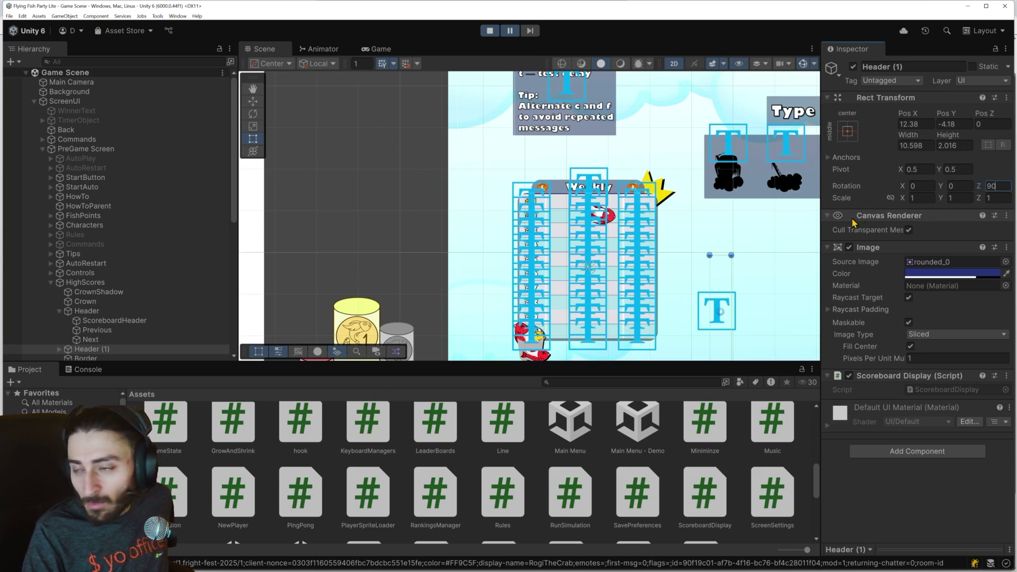
left_click_drag(744, 258, 701, 167)
mouse_move(683, 235)
left_mouse_down()
mouse_move(659, 230)
mouse_move(578, 257)
mouse_move(488, 221)
mouse_move(490, 281)
mouse_move(497, 190)
mouse_move(605, 273)
mouse_move(602, 228)
left_mouse_up()
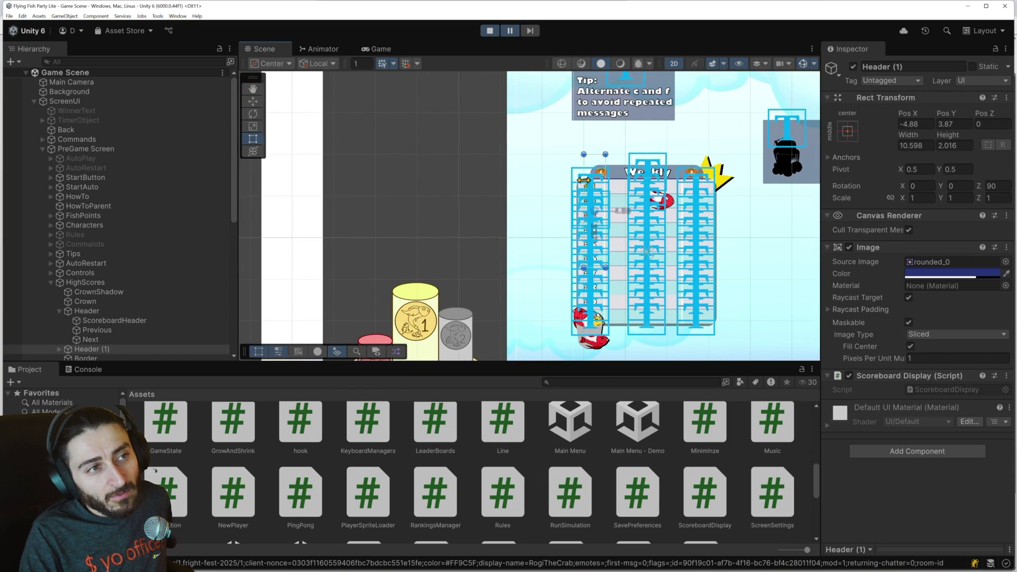
left_click(510, 32)
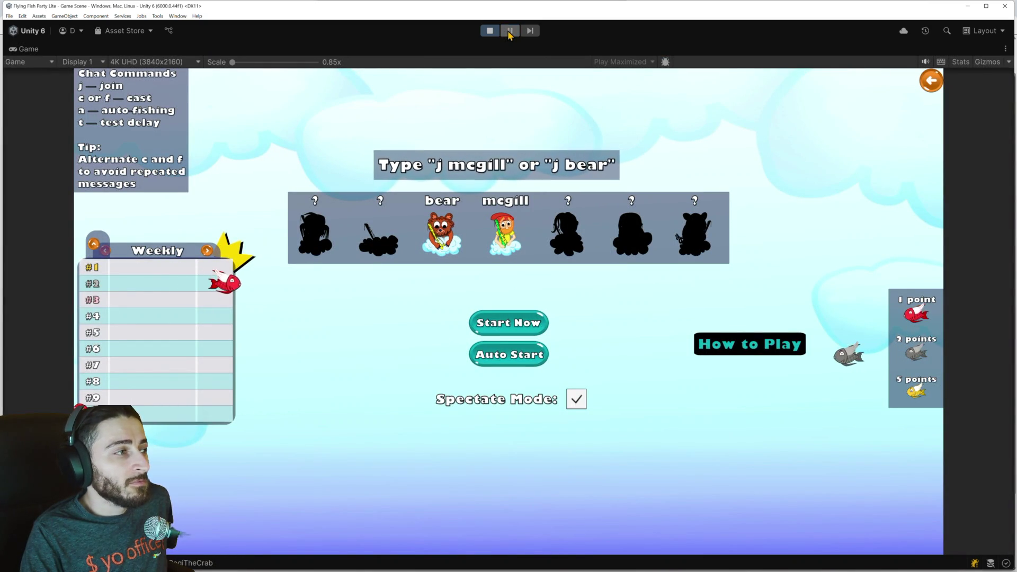
left_click(510, 31)
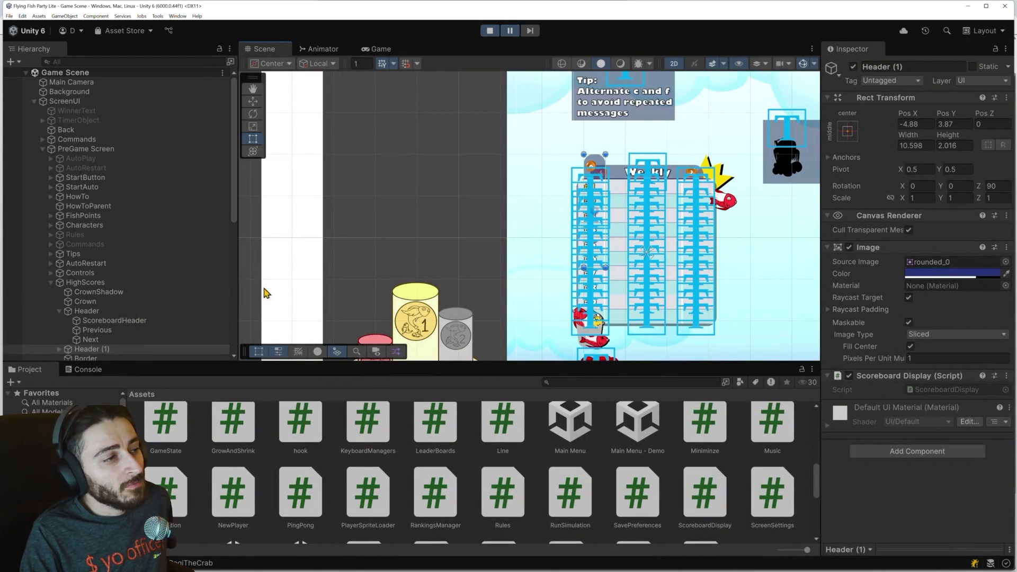
left_click(113, 312)
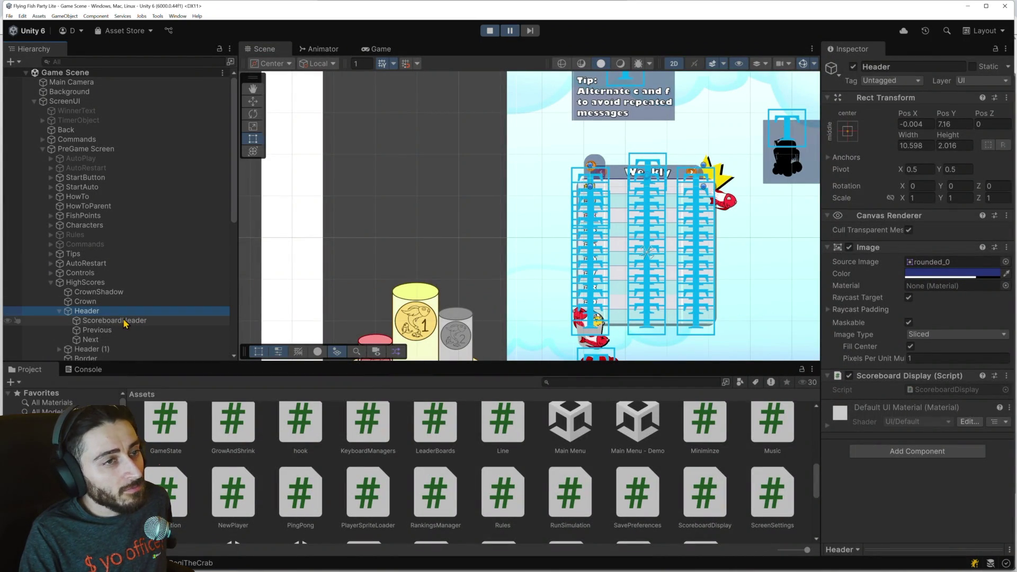
left_click(119, 322)
left_click(113, 331)
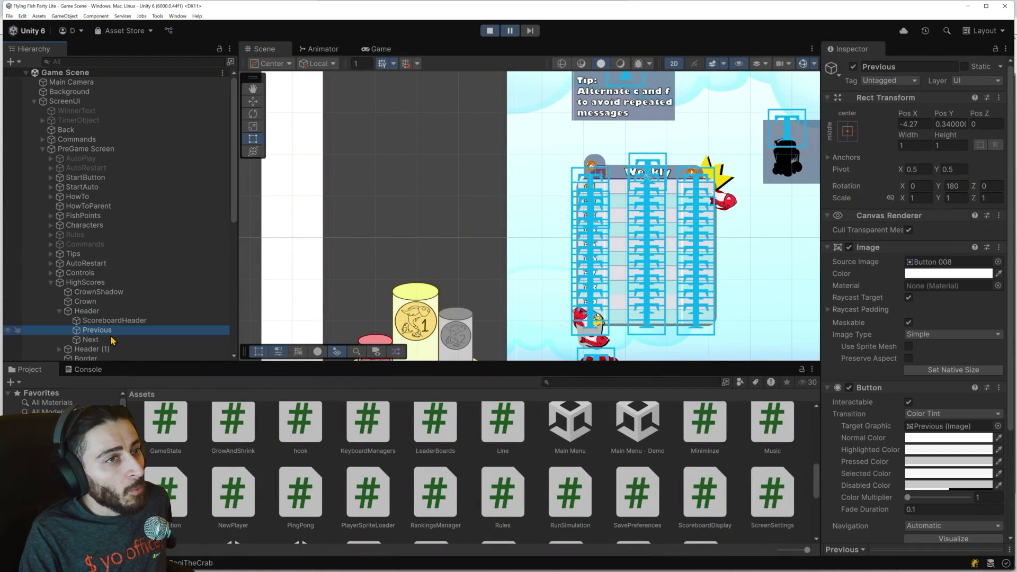
scroll(114, 344, "down", 3)
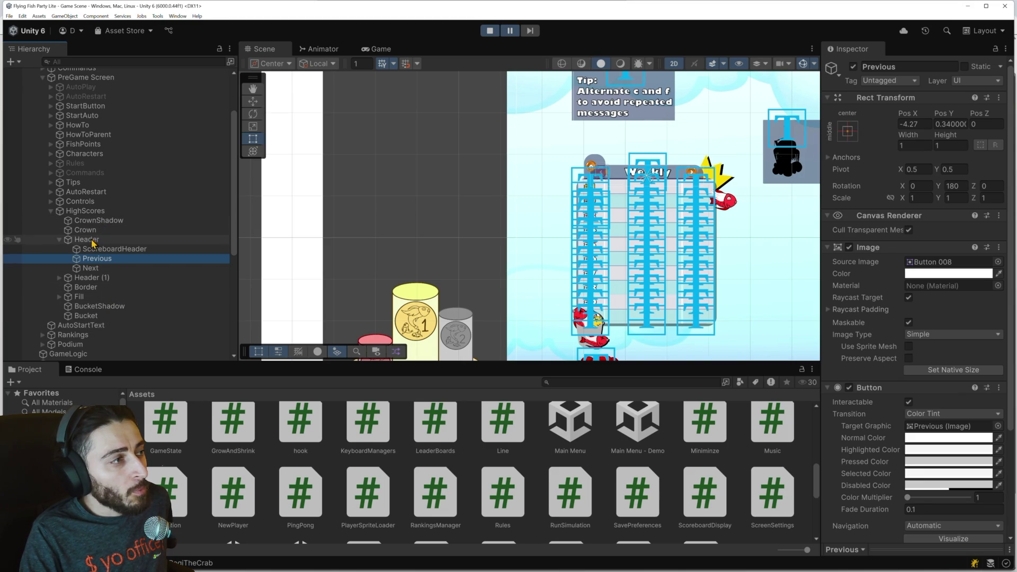
left_click(90, 298)
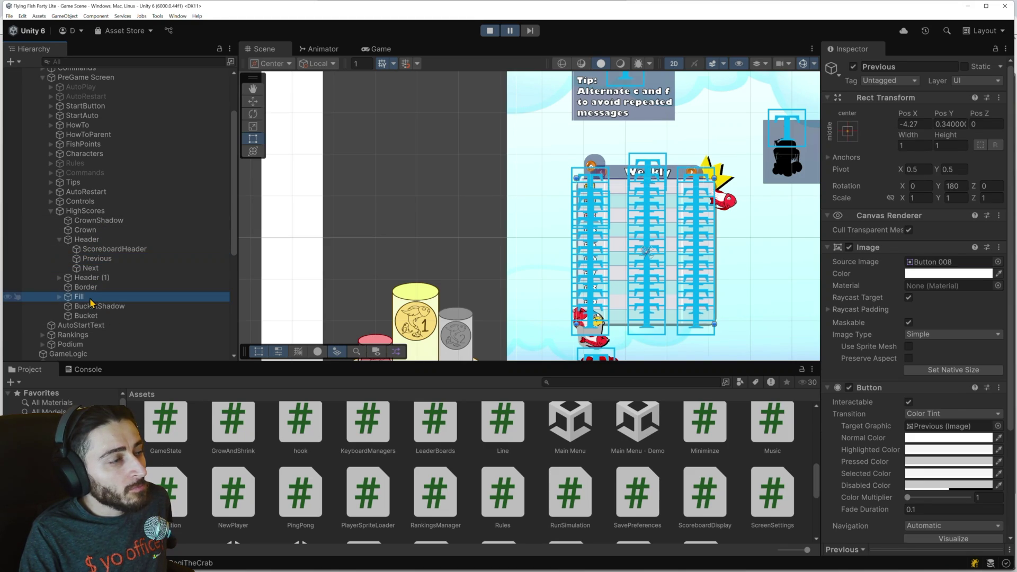
left_click(853, 67)
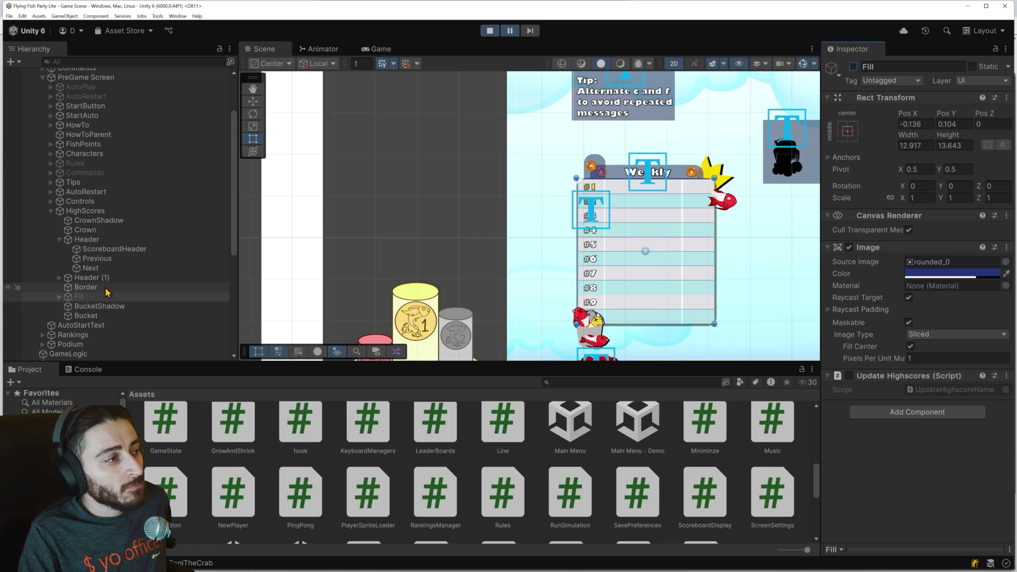
left_click(106, 288)
left_click(853, 66)
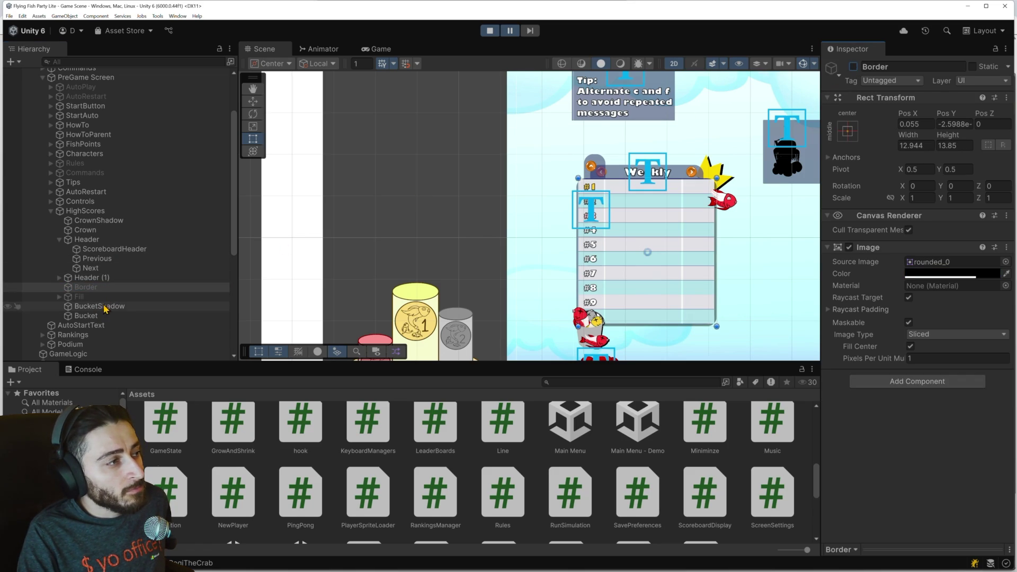
left_click(112, 250)
left_click(101, 260)
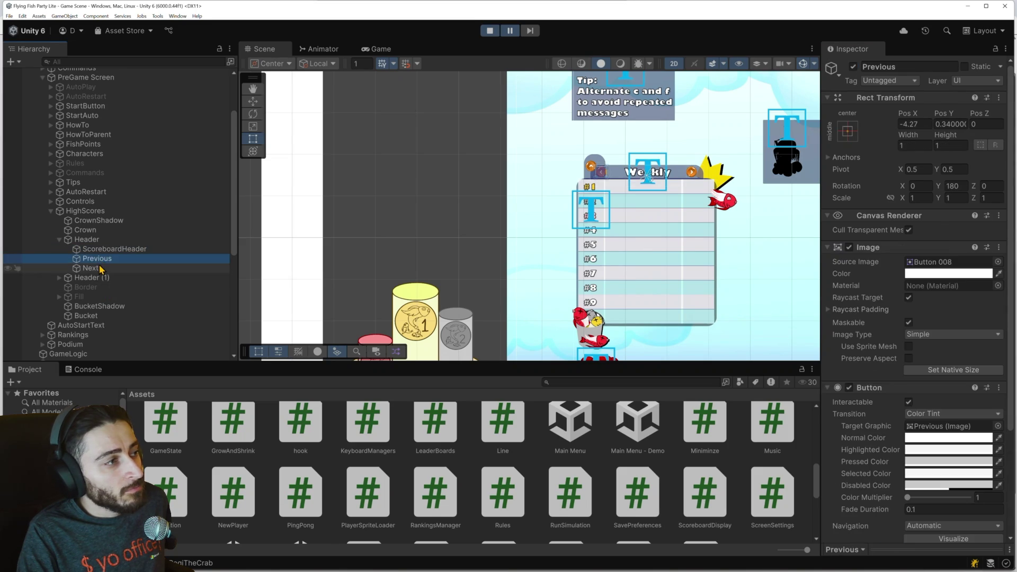
left_click(91, 269)
left_click(96, 278)
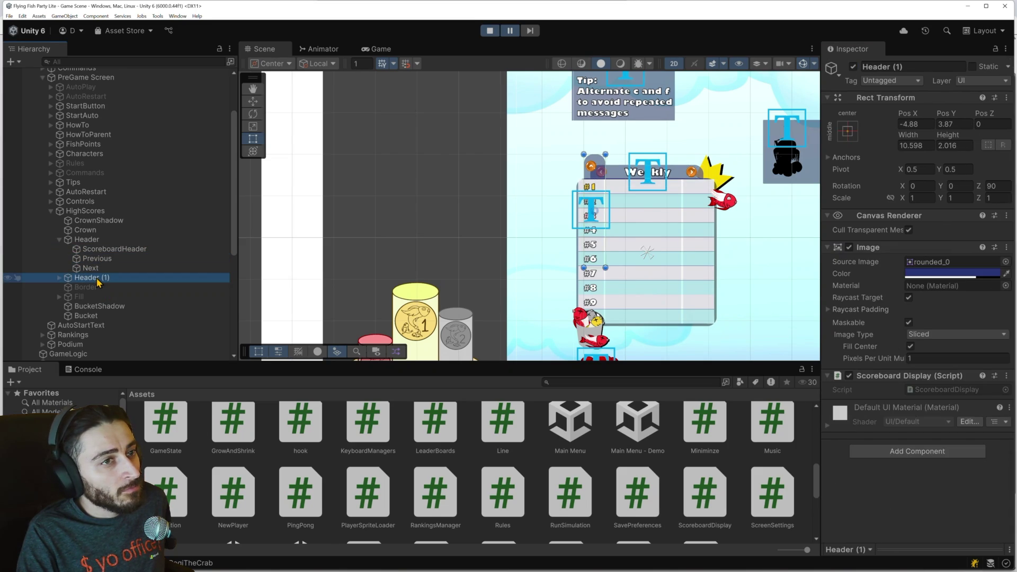
left_click(84, 336)
left_click(88, 326)
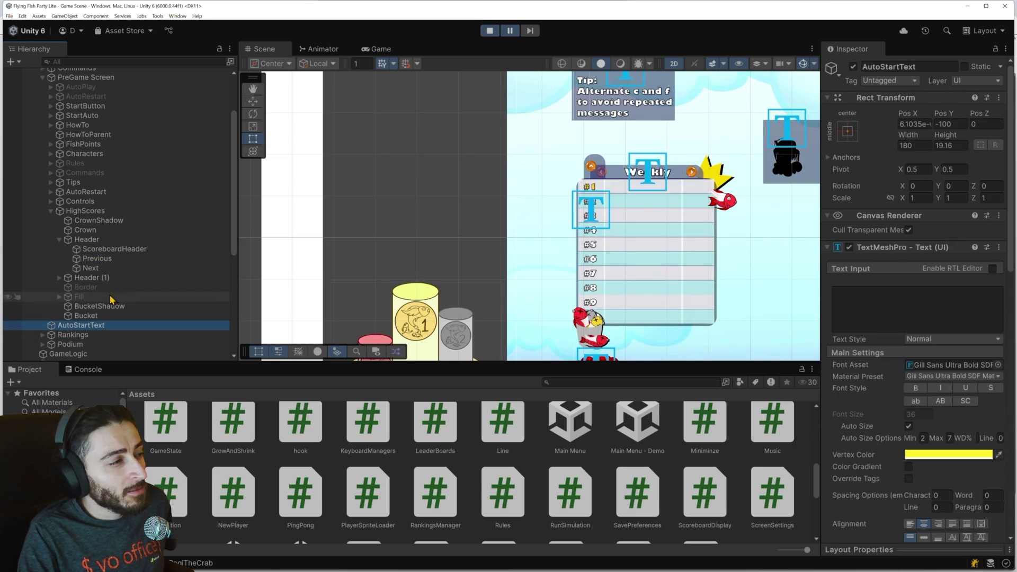
left_click(102, 307)
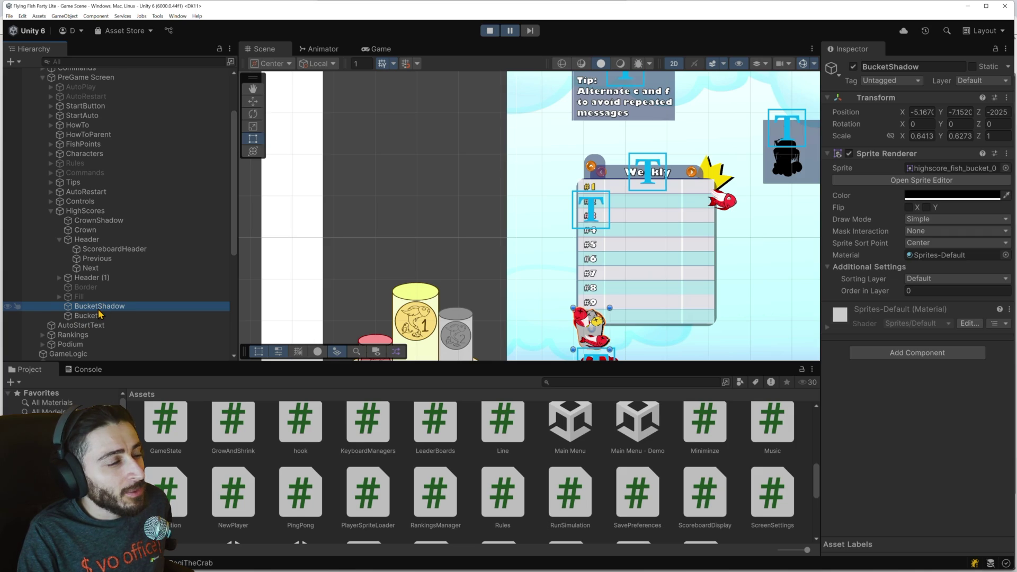
left_click(96, 316)
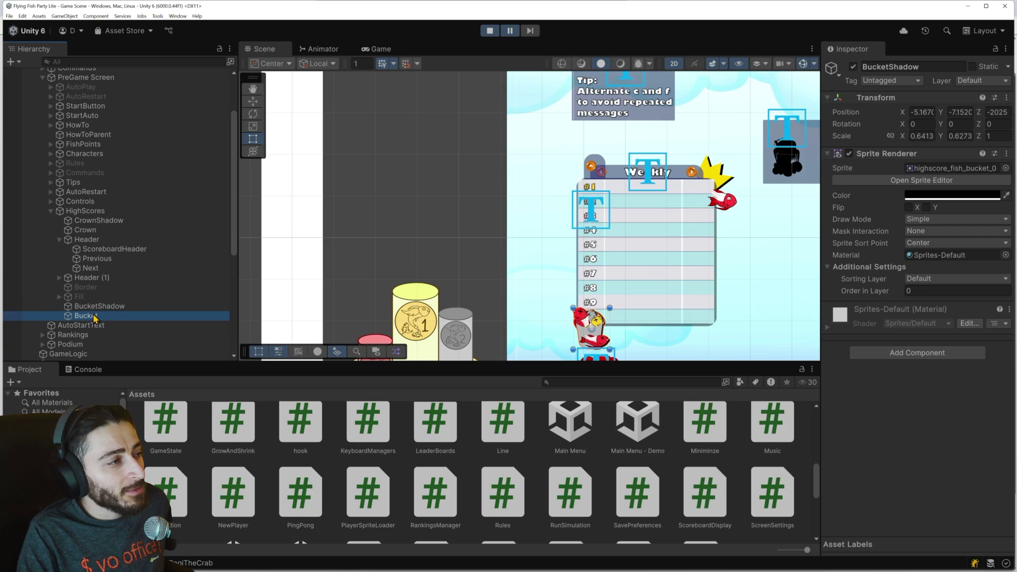
left_click(102, 278)
left_click(104, 231)
left_click(106, 223)
key("Up")
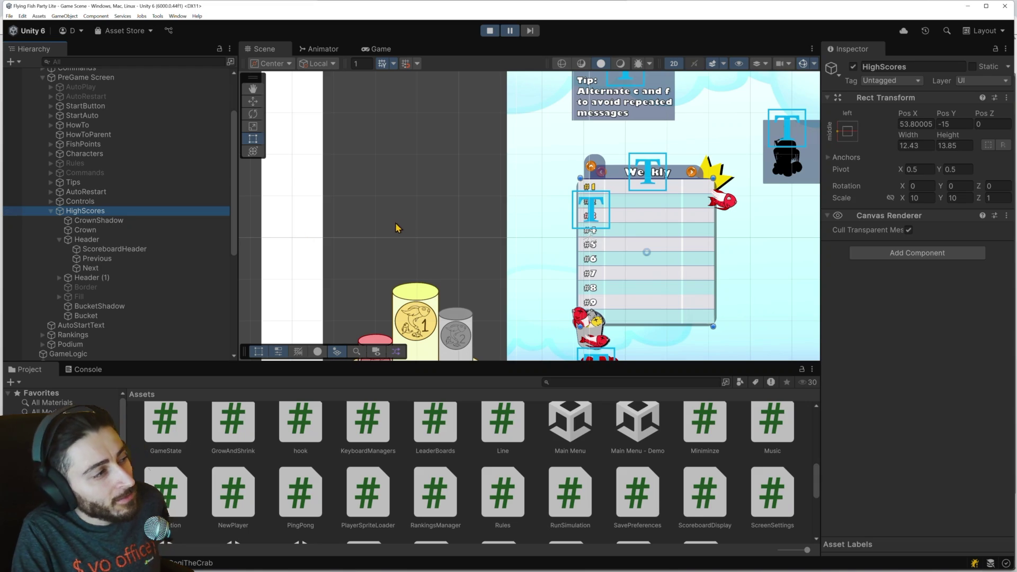
Step: Deactivate the Rankings object so only the Weekly headers remain, then test in Play mode
left_click(853, 67)
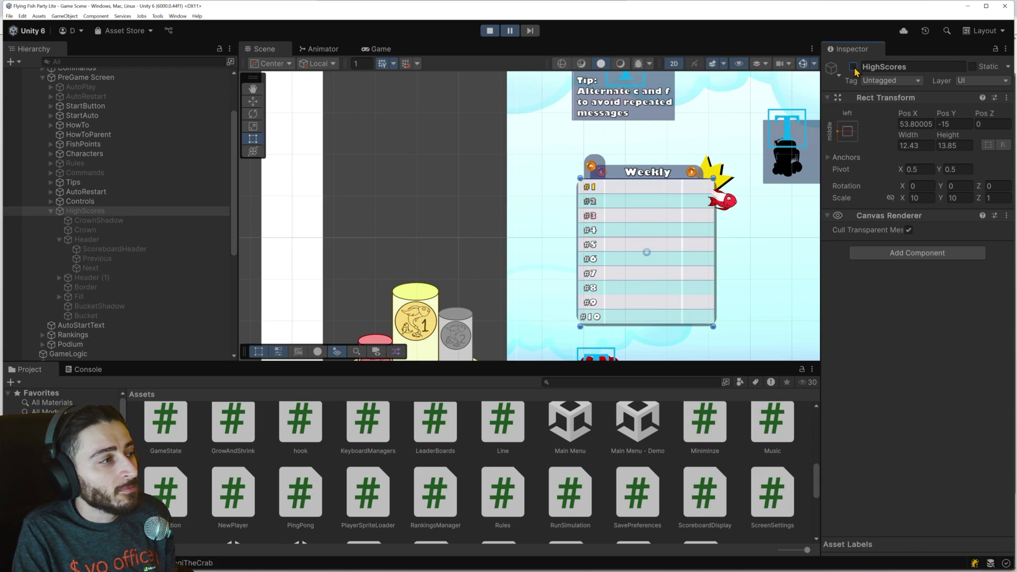
left_click(852, 67)
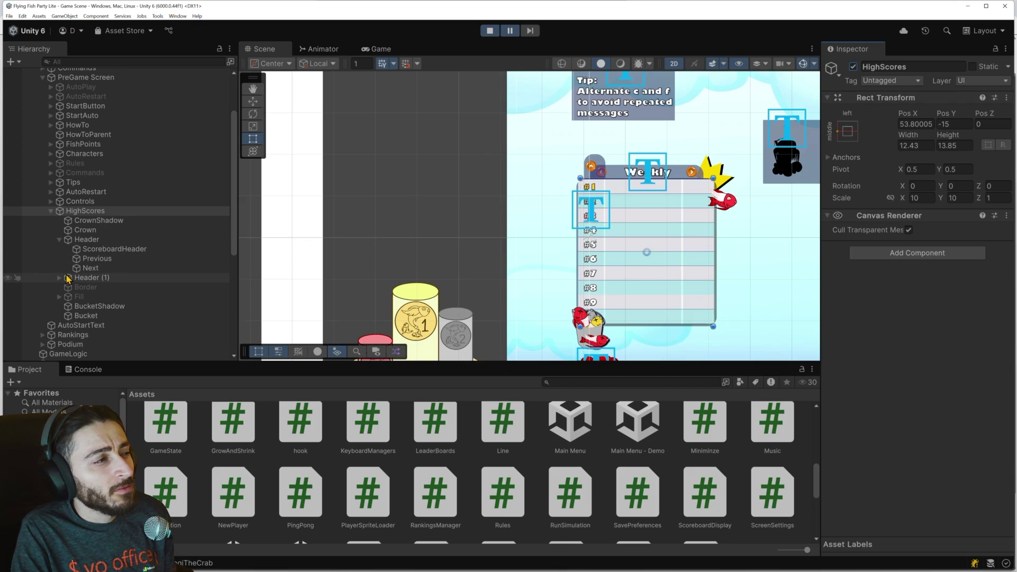
scroll(110, 264, "down", 2)
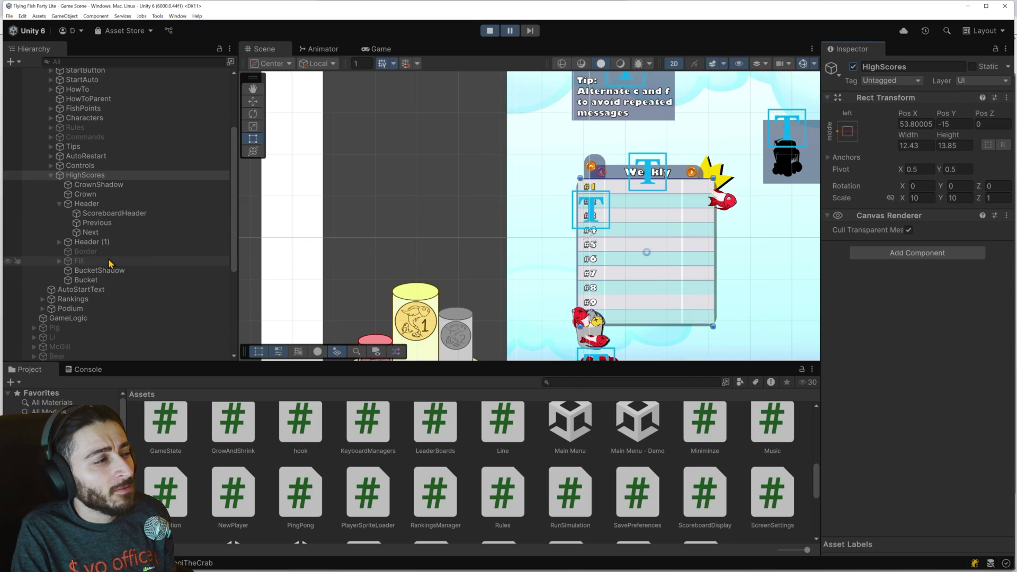
left_click(95, 302)
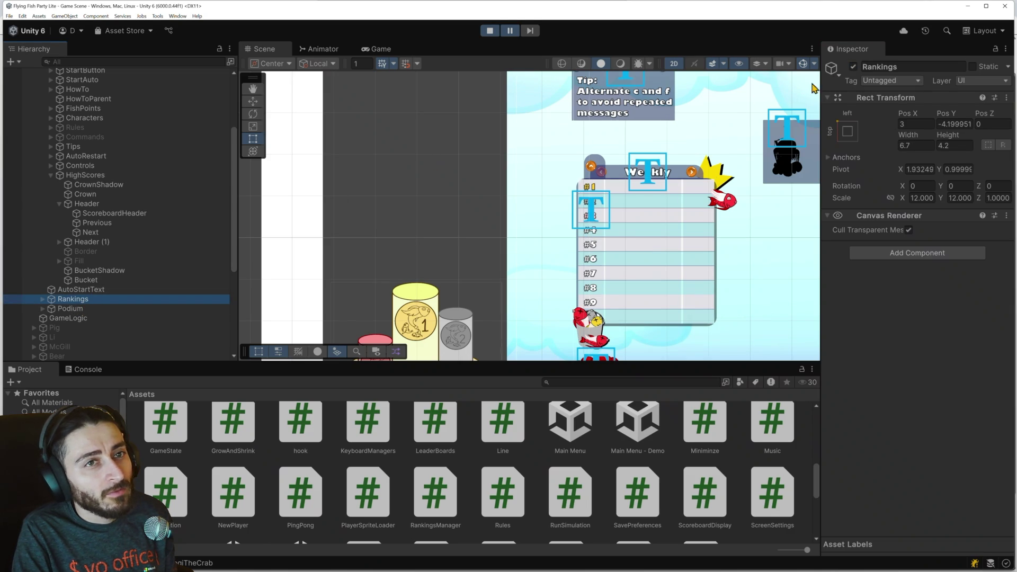
left_click(853, 67)
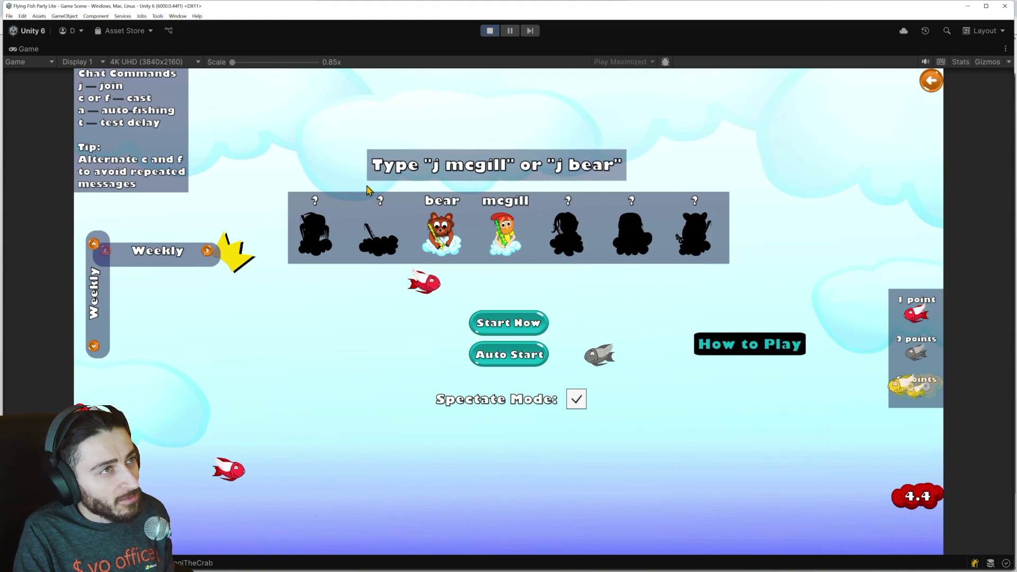
left_click(511, 31)
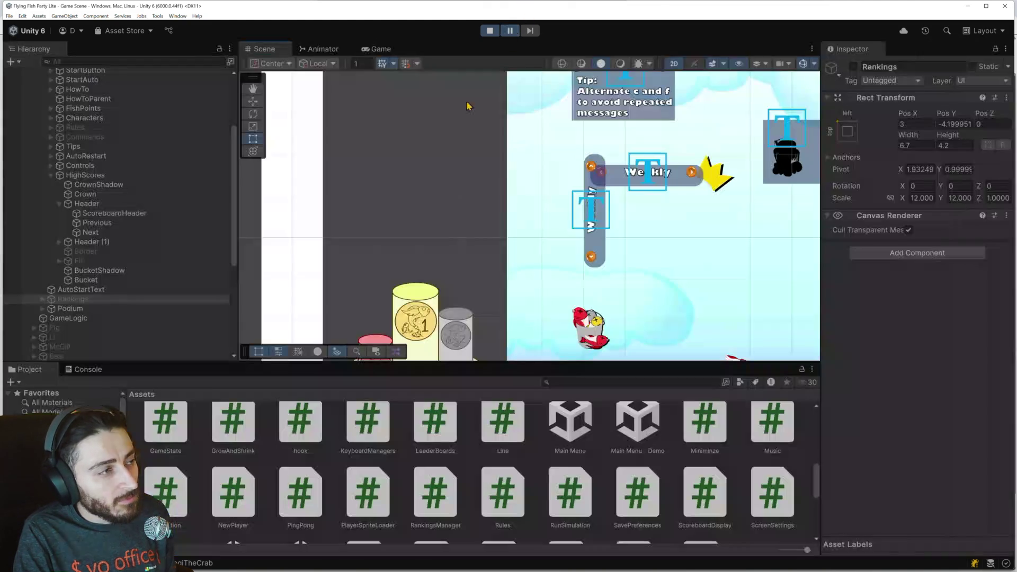
Step: Select Header (1) and drag it left to X position -6.2
scroll(625, 244, "up", 5)
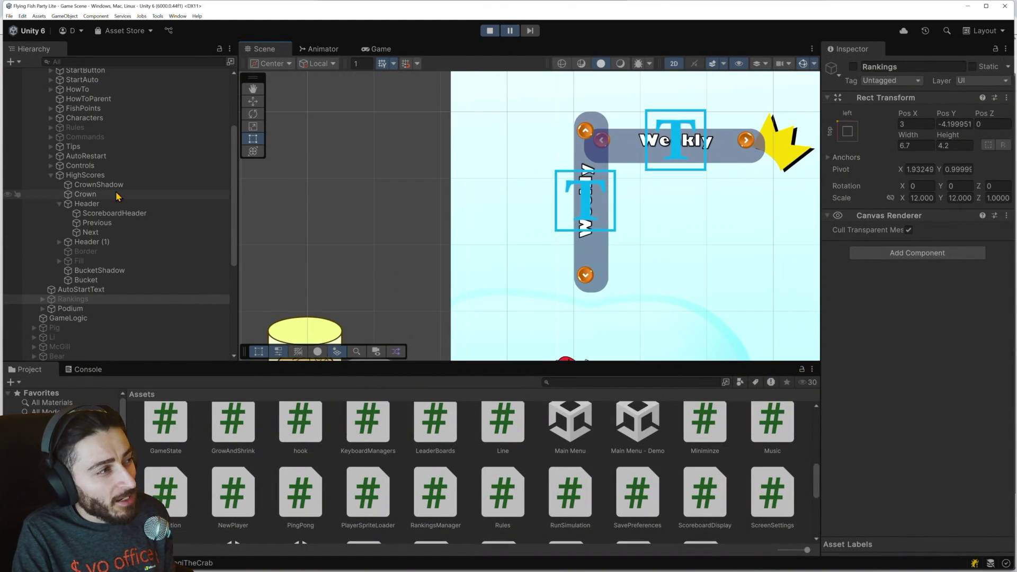
left_click(98, 176)
left_click(95, 242)
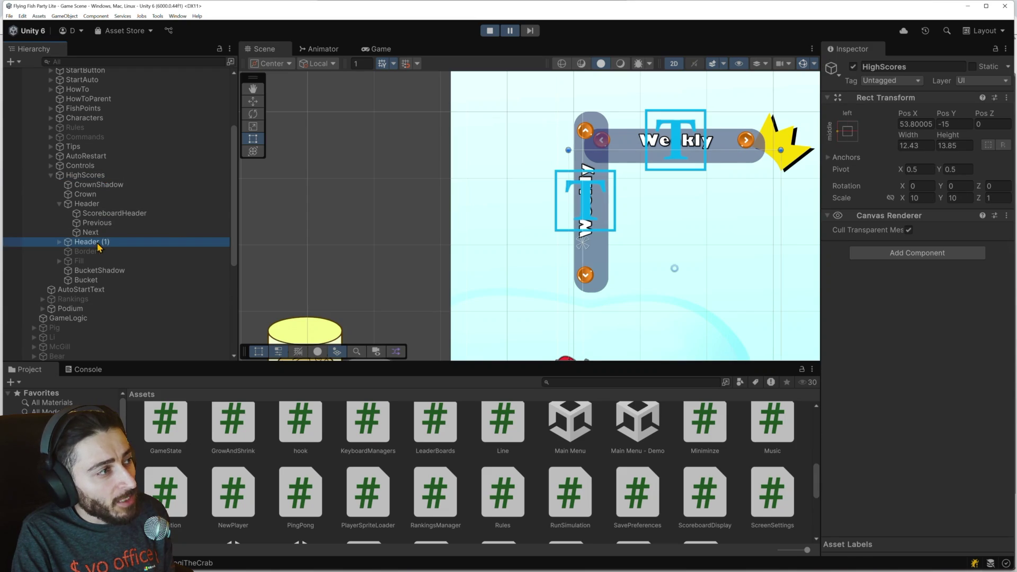
left_click_drag(596, 269, 579, 270)
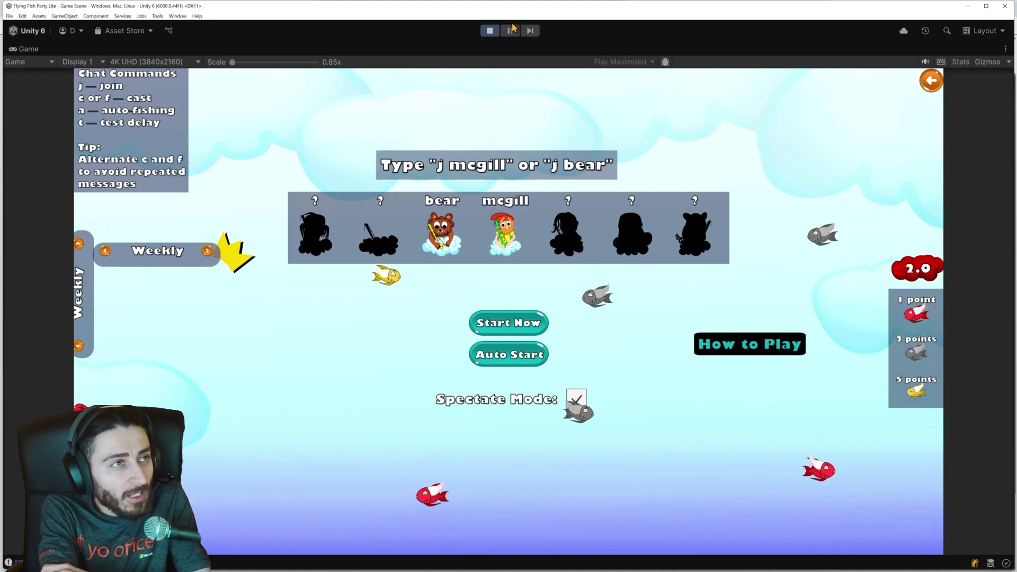
Step: Leave the maximized Game view, stop Play mode, and switch to Obsidian's Tasks canvas
key("ctrl+shift+p")
left_click_drag(617, 157, 583, 288)
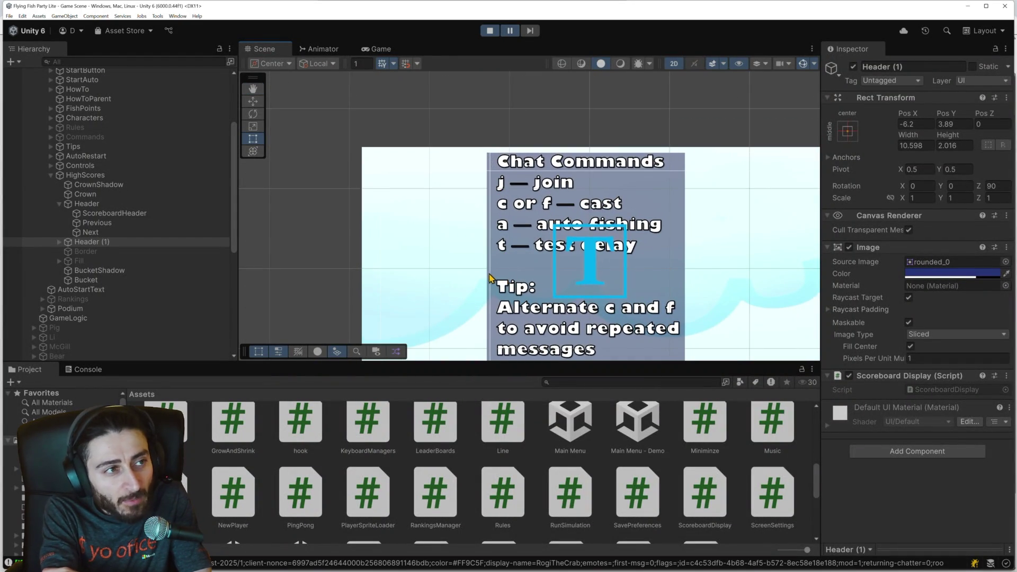
scroll(492, 274, "down", 10)
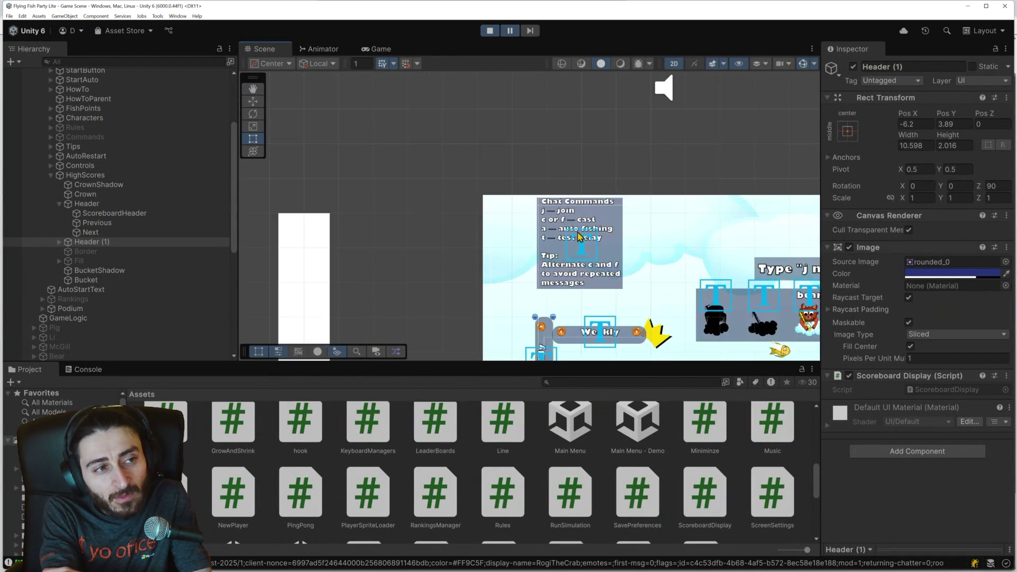
left_click_drag(588, 212, 493, 170)
scroll(548, 201, "down", 2)
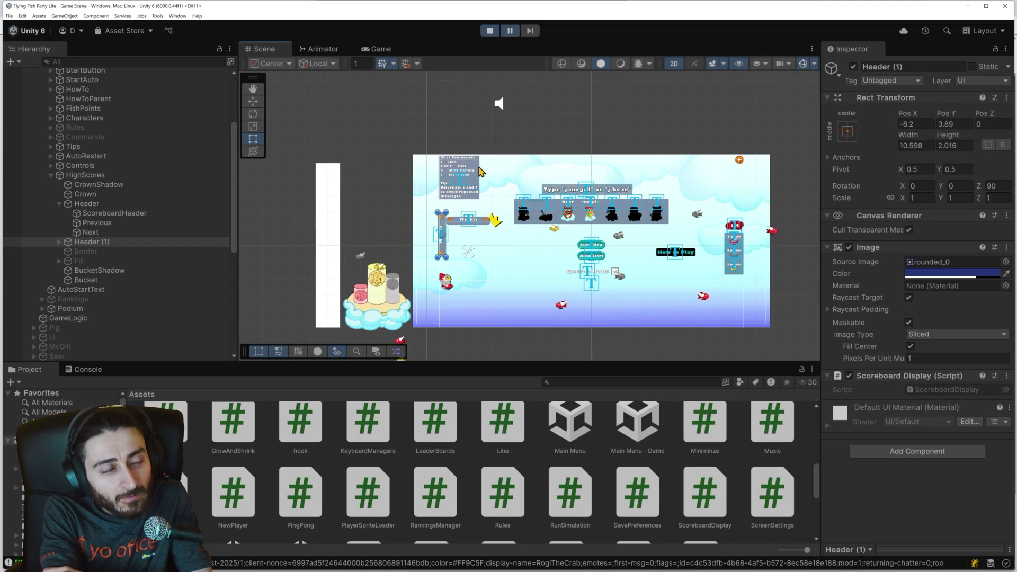
scroll(693, 237, "up", 3)
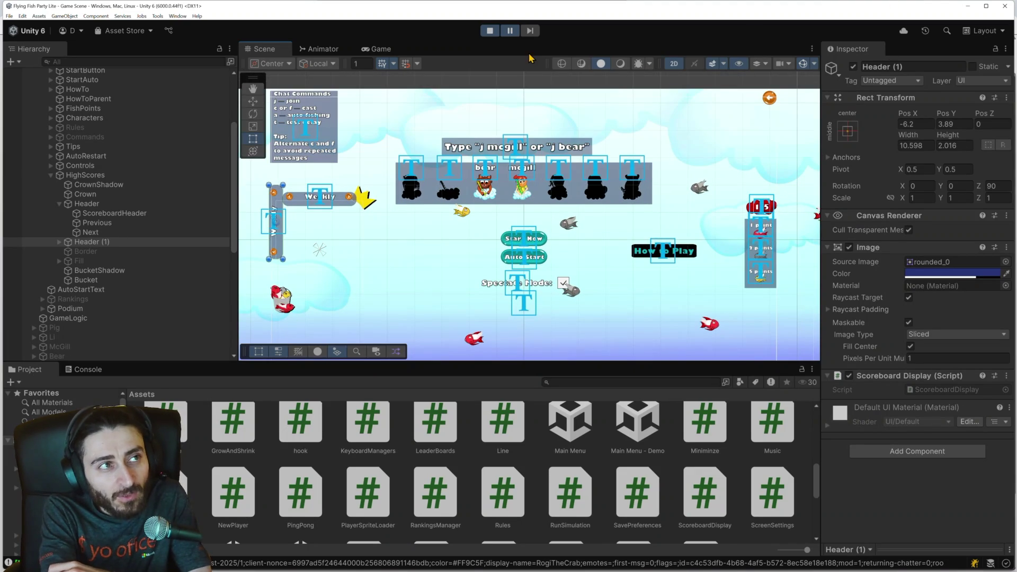
left_click(490, 31)
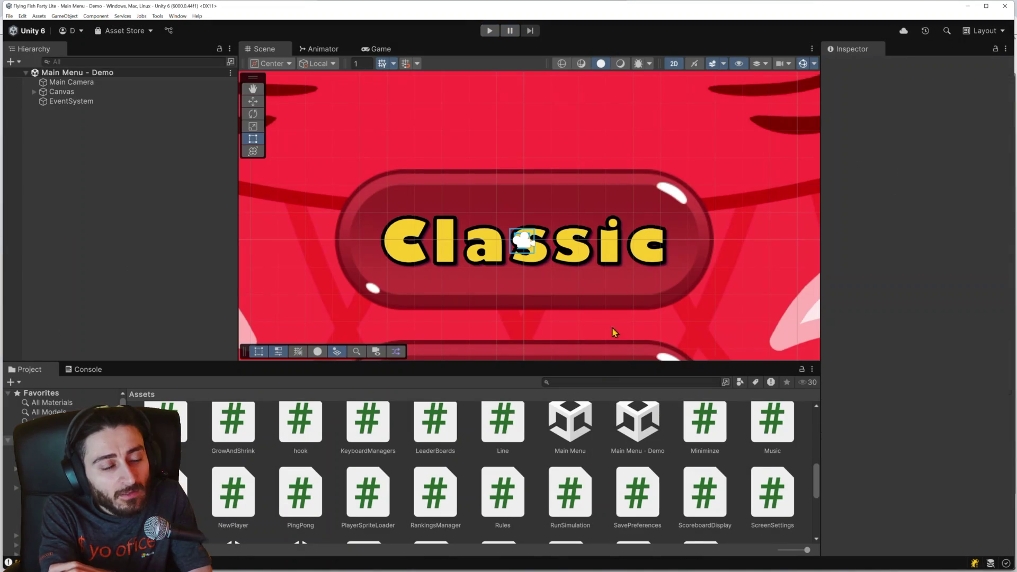
key("alt+Tab")
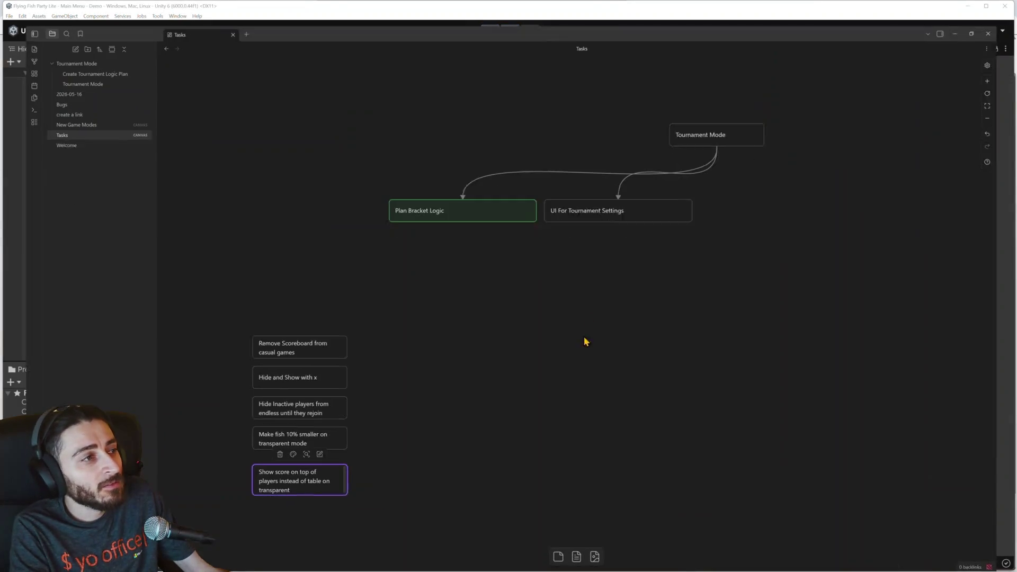
left_click(284, 332)
Step: Append 'and tabs' to the Hide and Show with x card
left_click(301, 366)
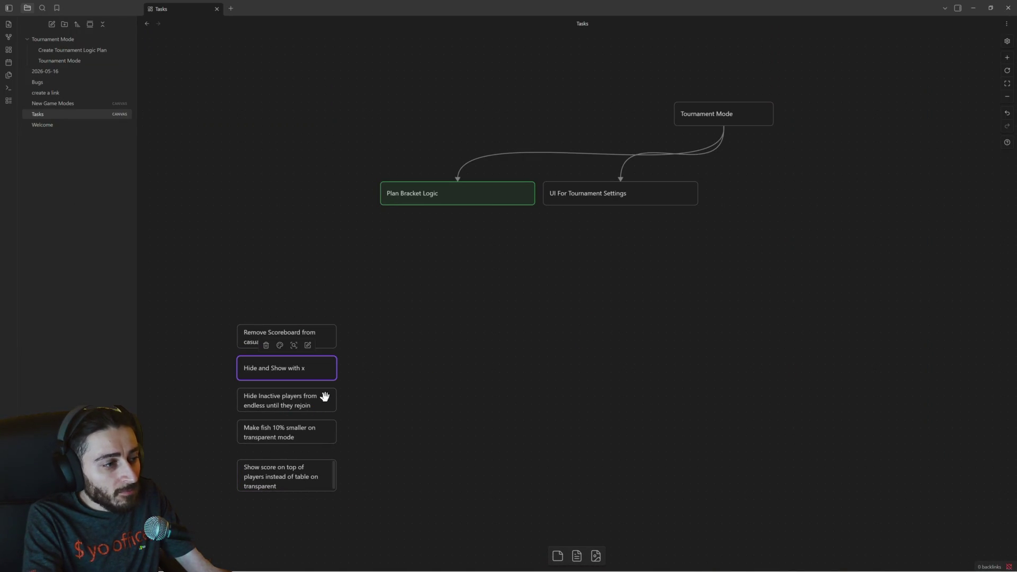
left_click(318, 331)
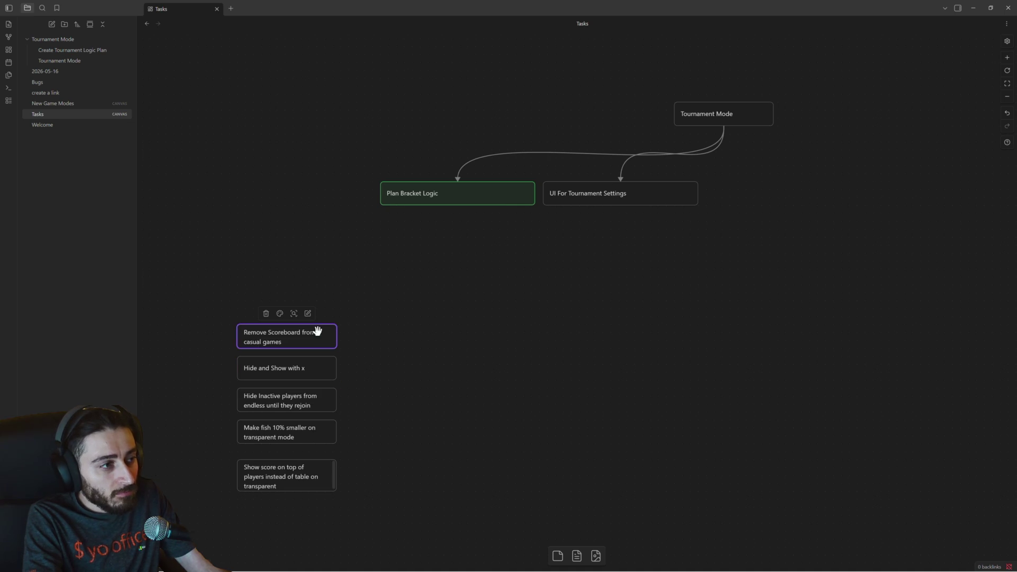
left_click(286, 367)
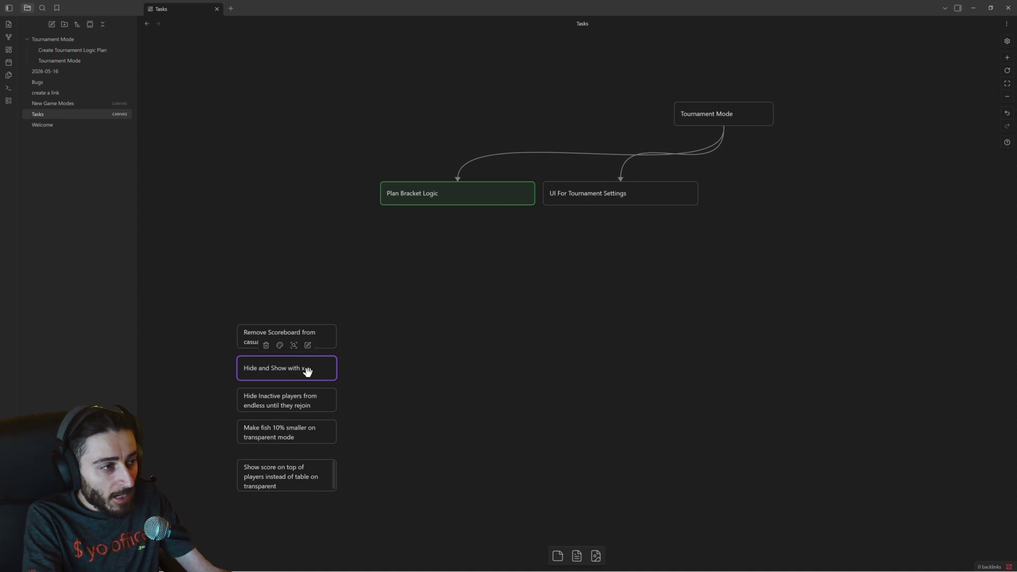
type("and tabs")
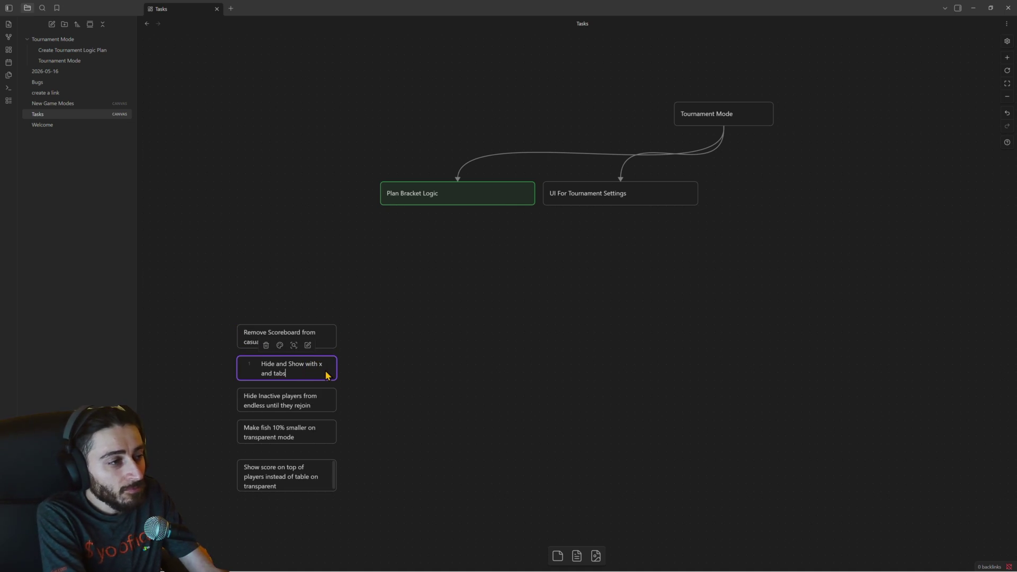
left_click(418, 332)
Step: Insert 'and baits' into the Show score card, then return to Unity
scroll(395, 365, "down", 1)
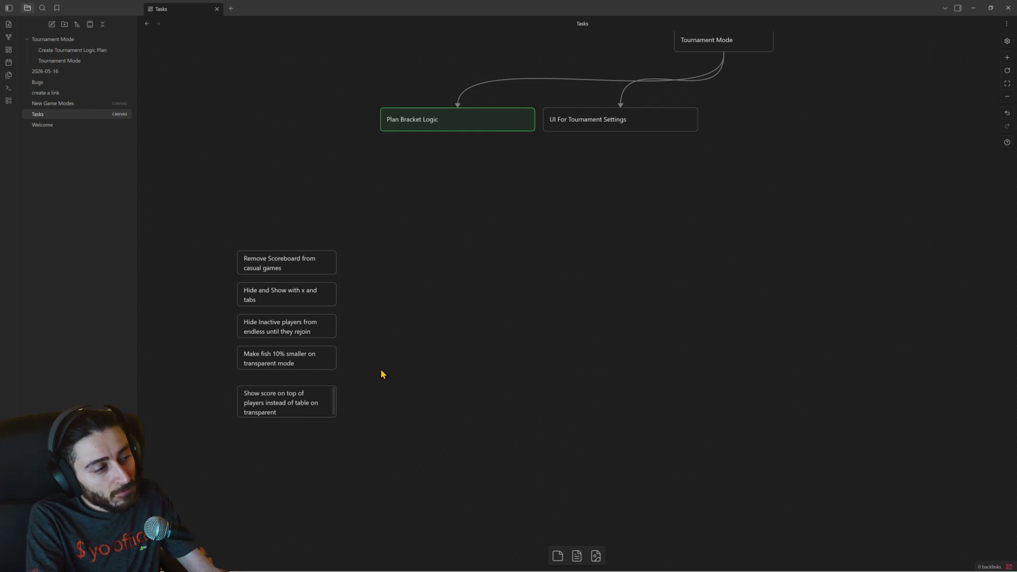
left_click_drag(305, 409, 307, 401)
double_click(300, 404)
type("and baits")
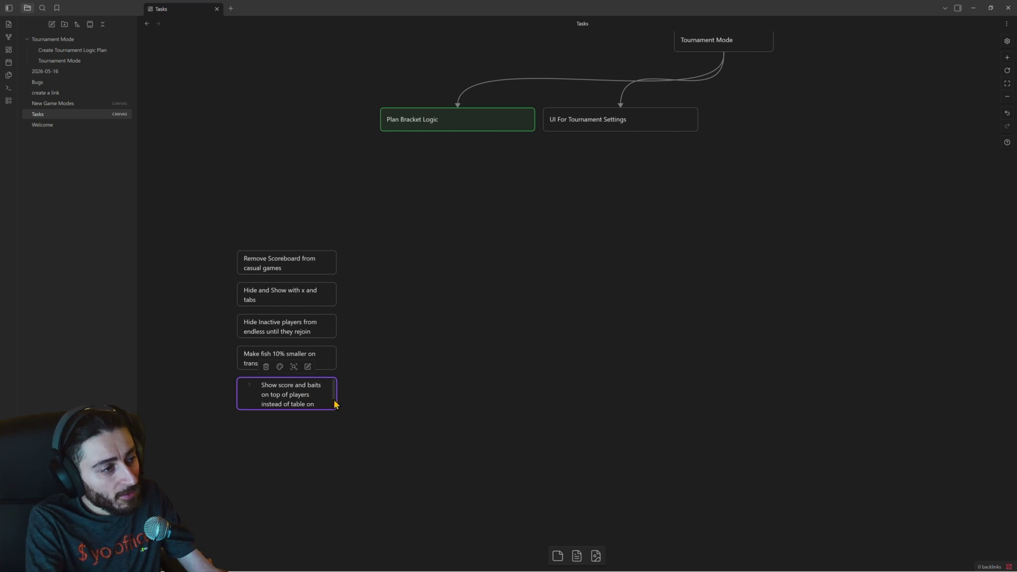
left_click(373, 417)
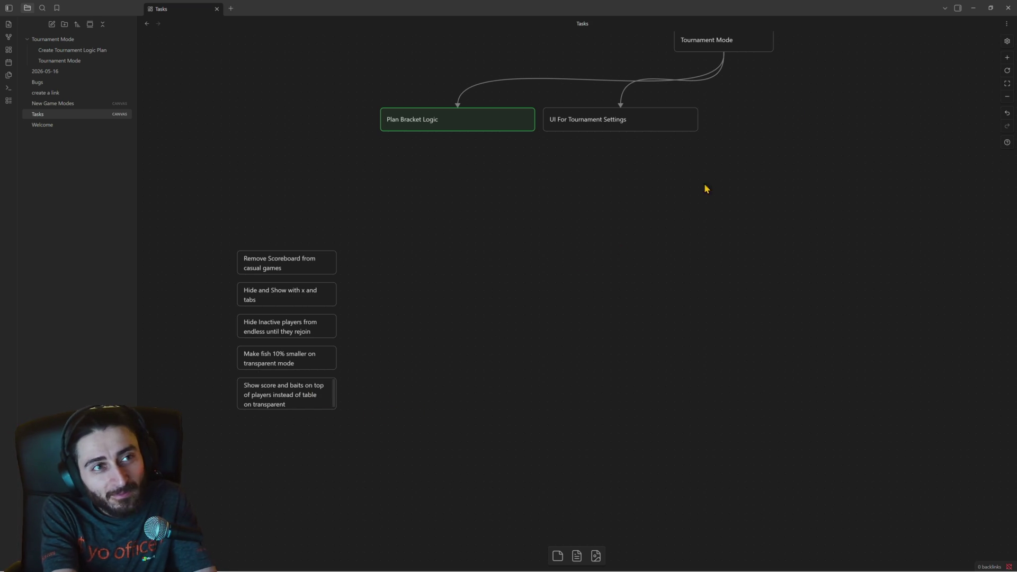
left_click(973, 8)
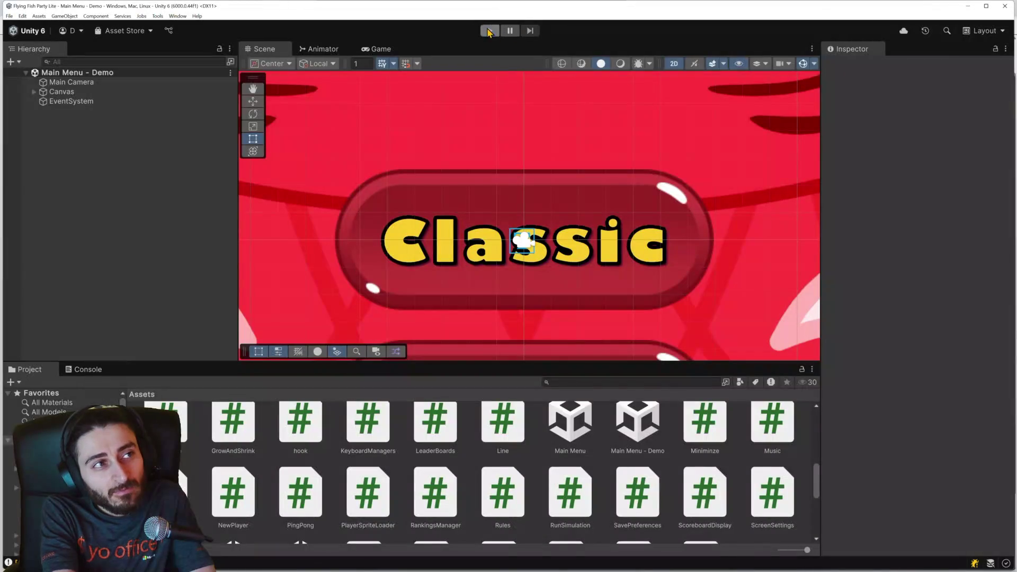
Step: Enter Play mode and start an Endless round from the lobby with the bots
left_click(488, 32)
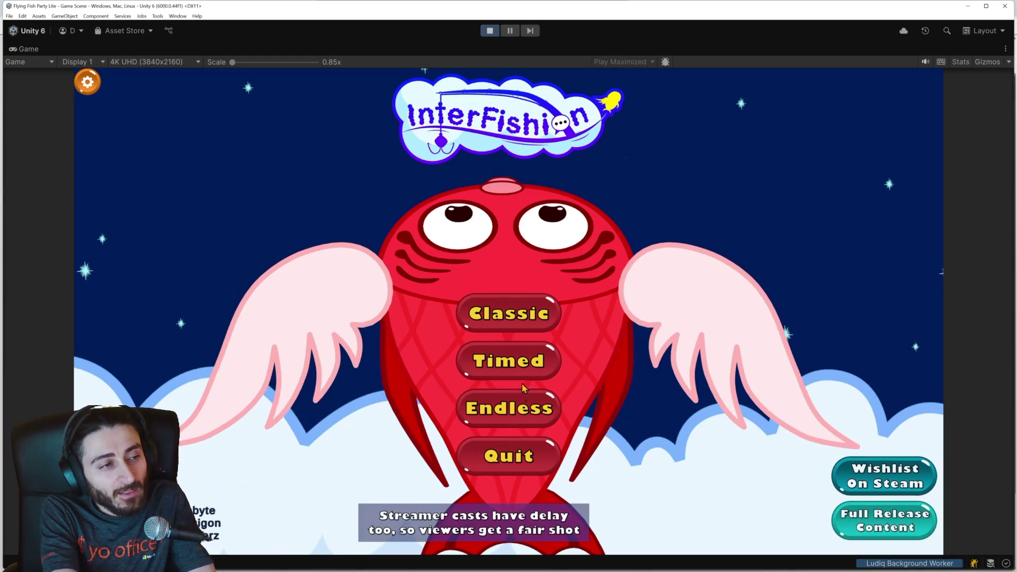
left_click(521, 400)
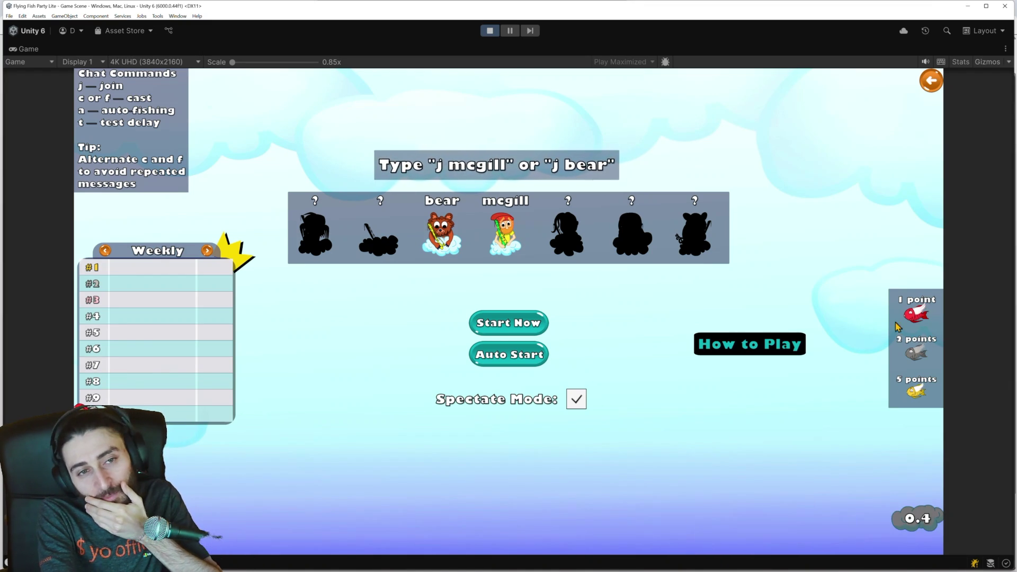
left_click(530, 323)
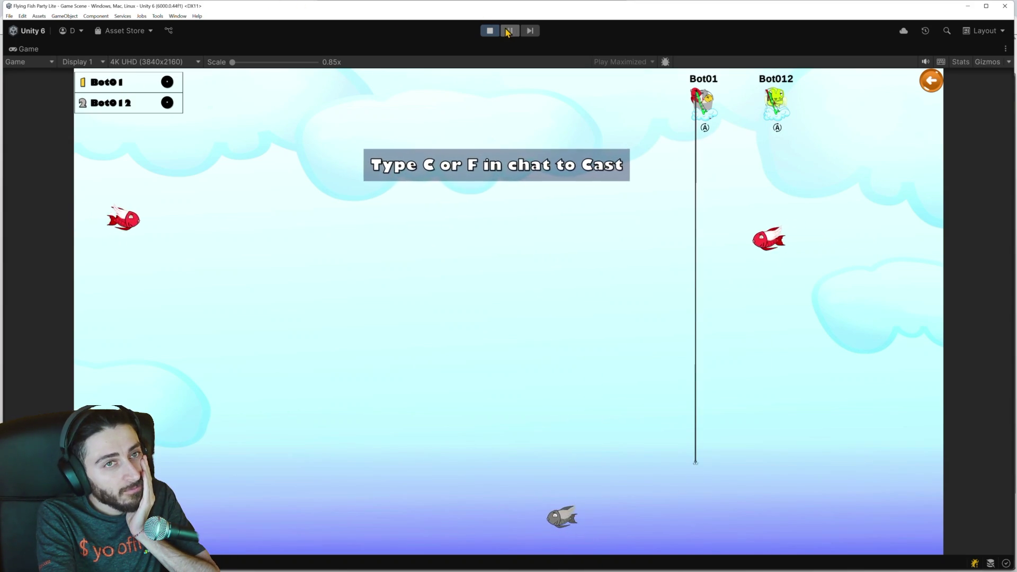
key("alt+Tab")
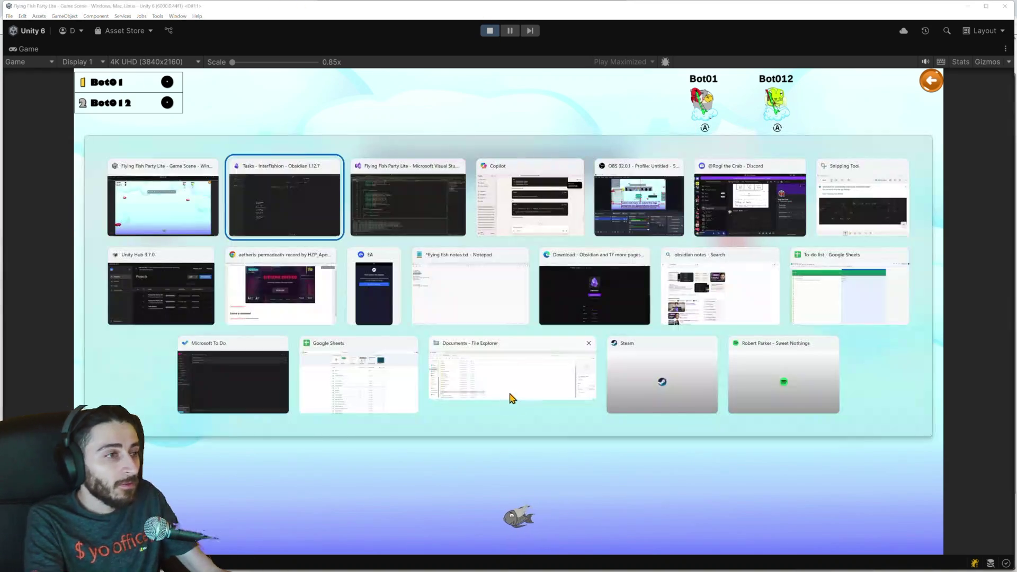
Step: Paste a copy of the Remove Scoreboard card above the Obsidian task column
key("Tab")
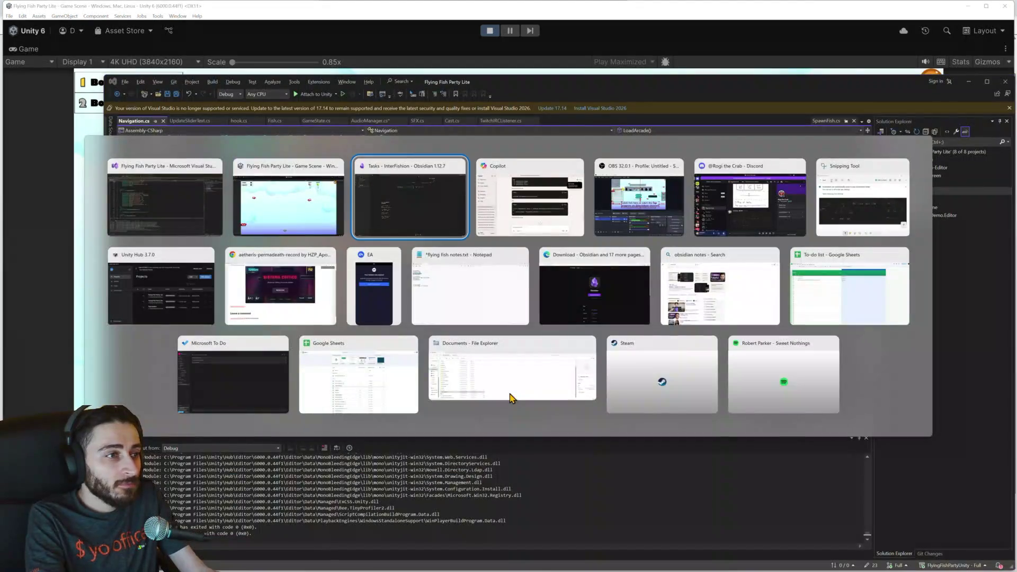
key("shift+Tab")
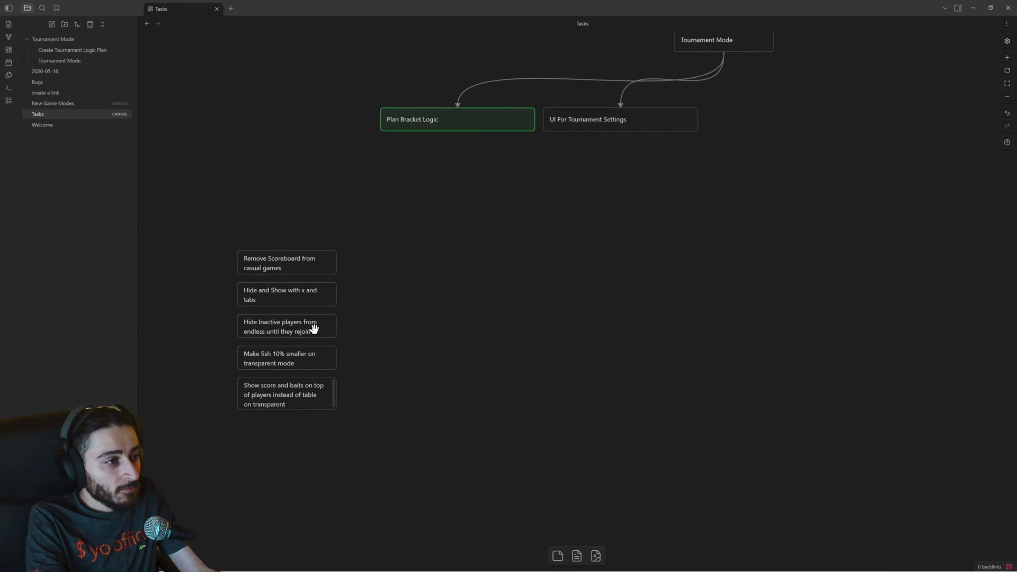
left_click(306, 265)
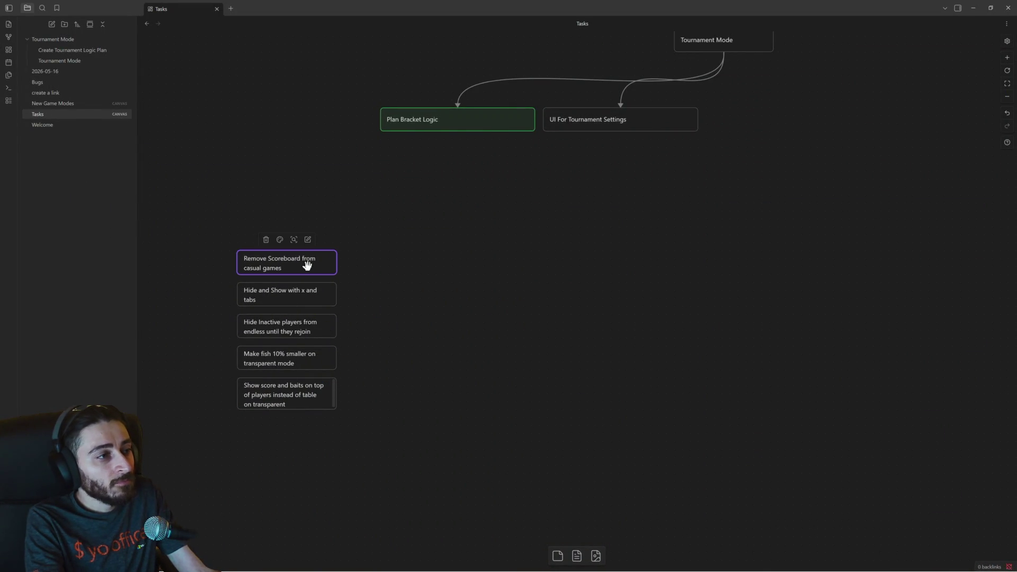
key("ctrl+v")
mouse_move(593, 310)
left_mouse_down()
mouse_move(371, 243)
mouse_move(295, 232)
left_mouse_up()
Step: Rewrite the copied card to read 'make current score table collapsable'
double_click(273, 232)
key("ctrl+a")
type("Remove")
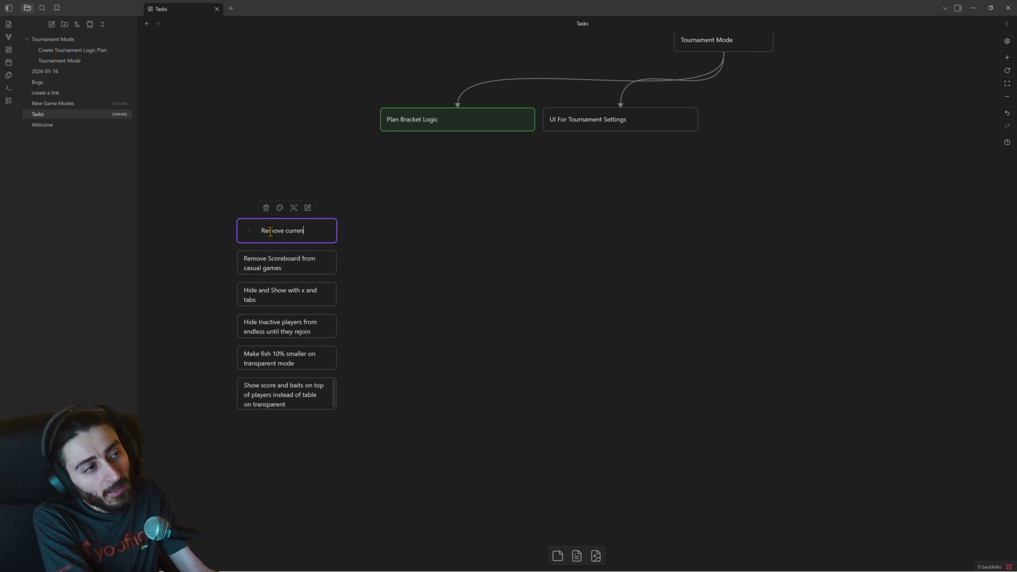
type("ing from")
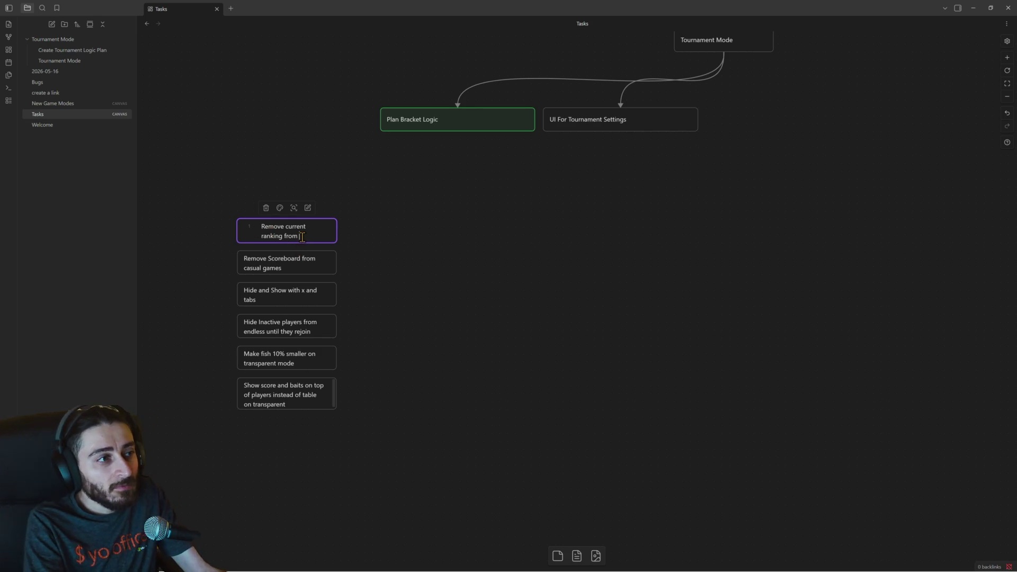
key("ctrl+a")
type("make")
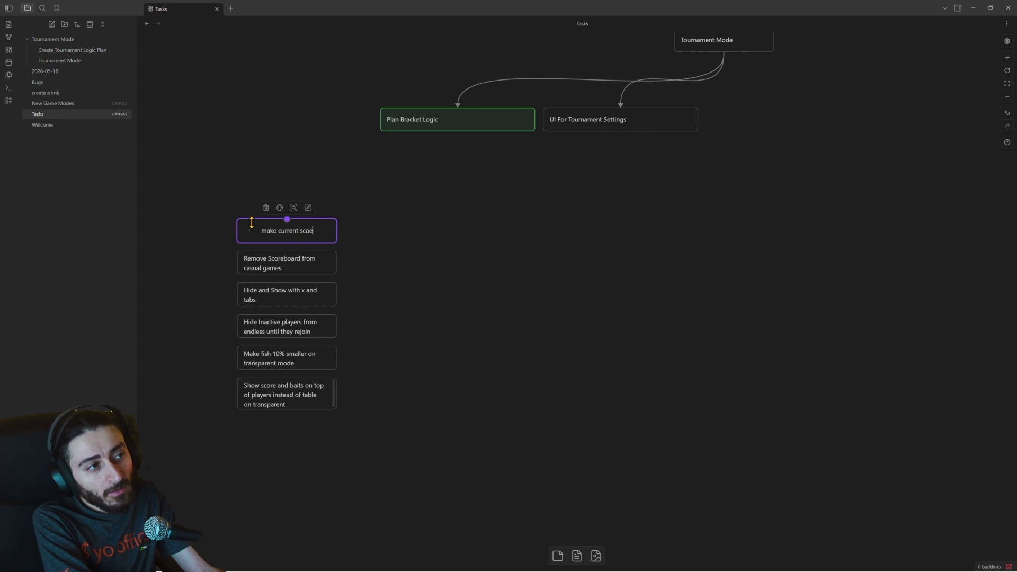
key("BackSpace")
key("BackSpace")
type("table collapsable")
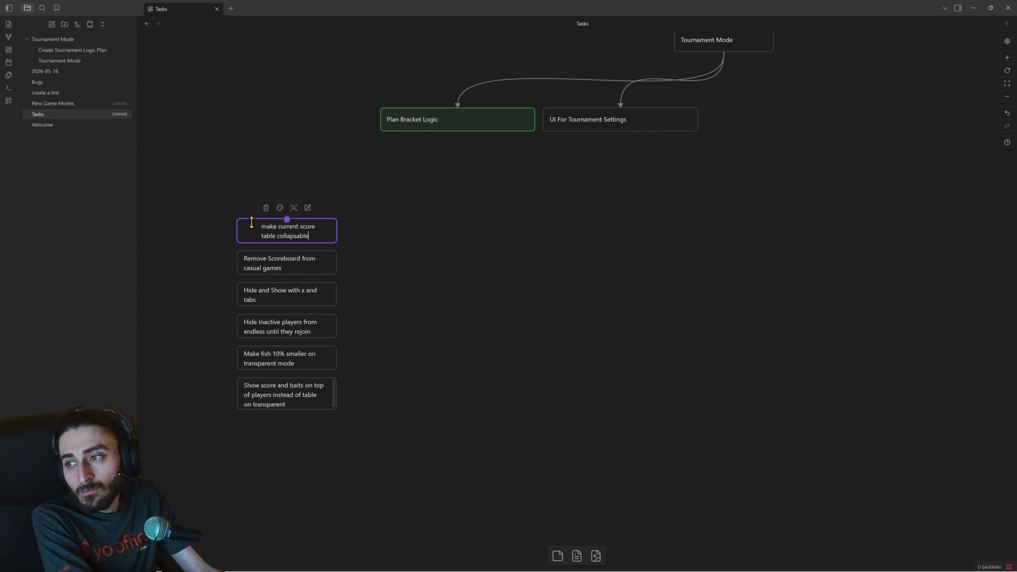
left_click(423, 233)
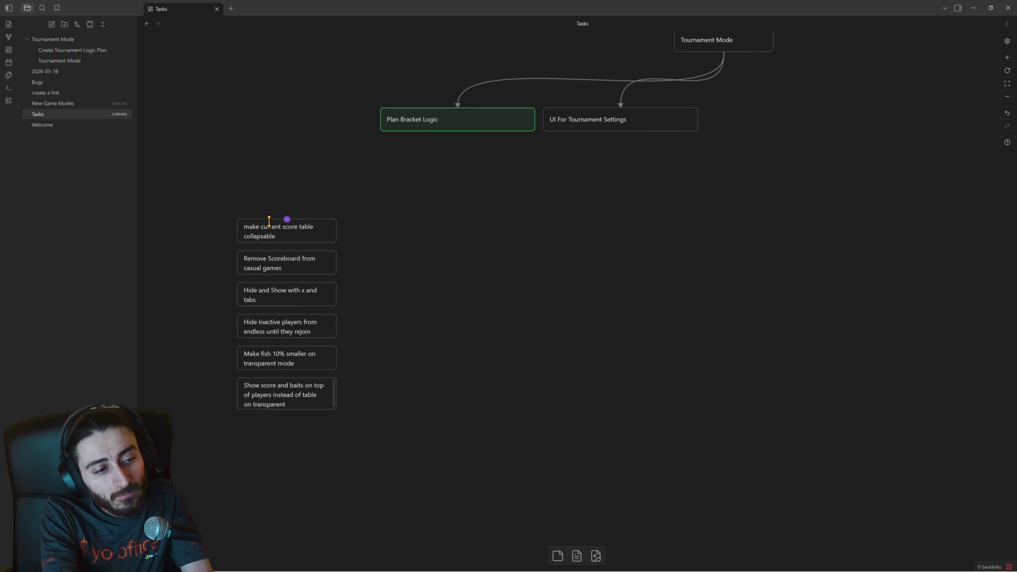
mouse_move(166, 173)
left_mouse_down()
mouse_move(418, 402)
mouse_move(427, 431)
mouse_move(219, 207)
left_mouse_up()
left_click(402, 396)
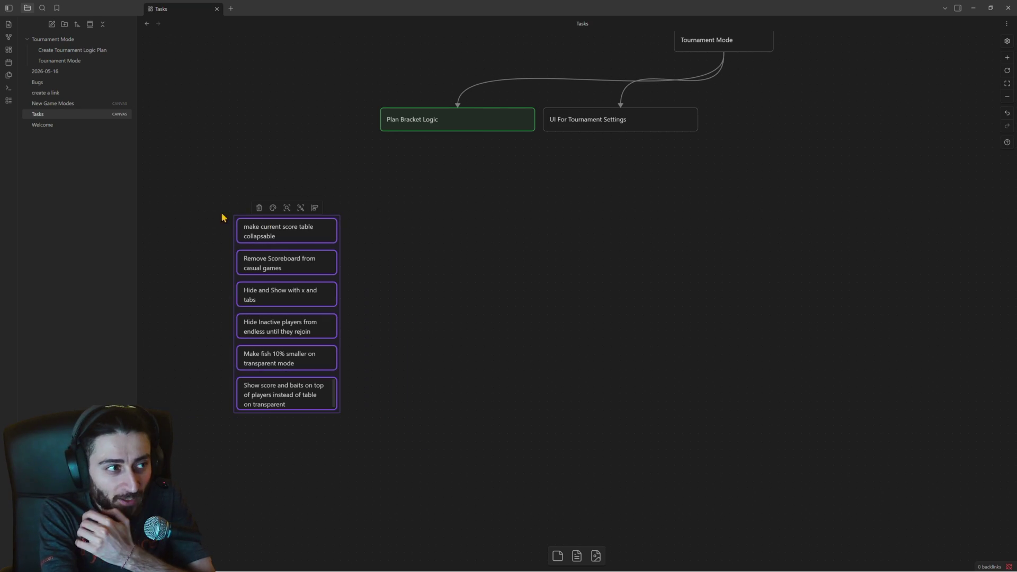
scroll(496, 294, "down", 2)
scroll(496, 294, "up", 5)
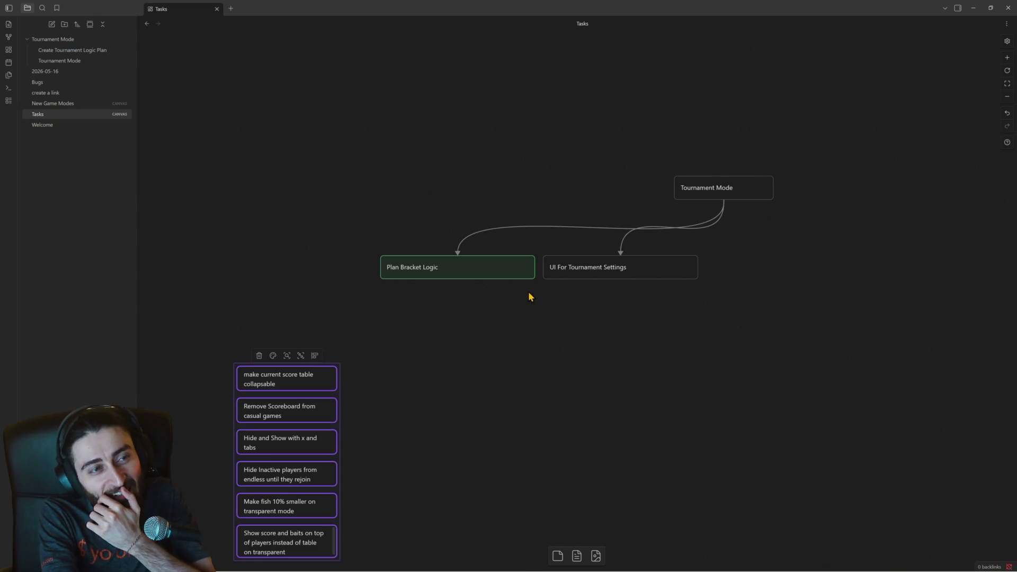
Step: Open the New Game Modes canvas from the file explorer
left_click(71, 103)
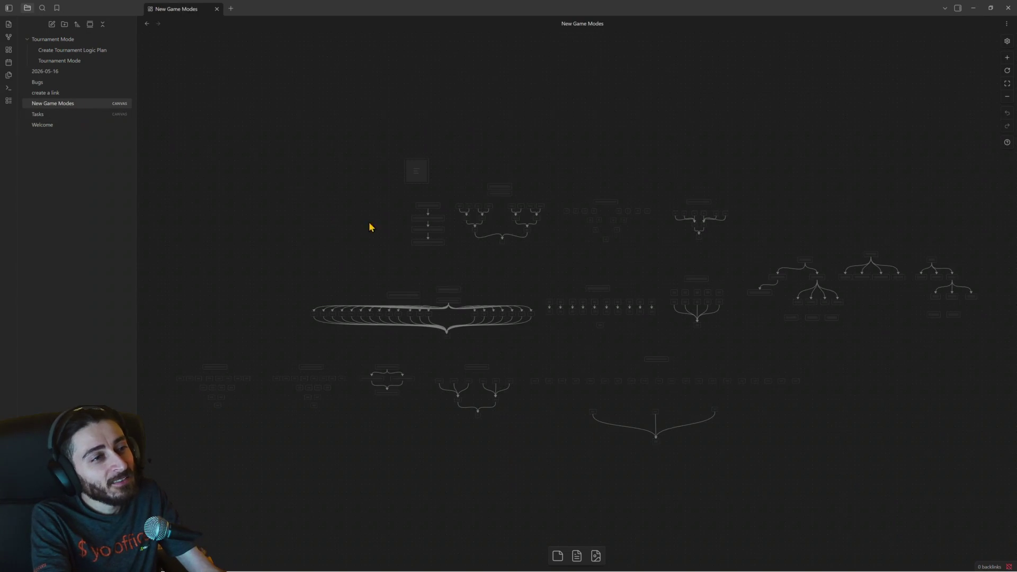
scroll(733, 291, "up", 5)
scroll(717, 288, "down", 3)
scroll(765, 291, "up", 2)
scroll(905, 281, "up", 3)
Step: Browse the Tournaments and Score Games branches, inspecting Derby League, One Shot, Classic and First to 20
left_click(561, 268)
left_click_drag(685, 291, 482, 281)
left_click(600, 260)
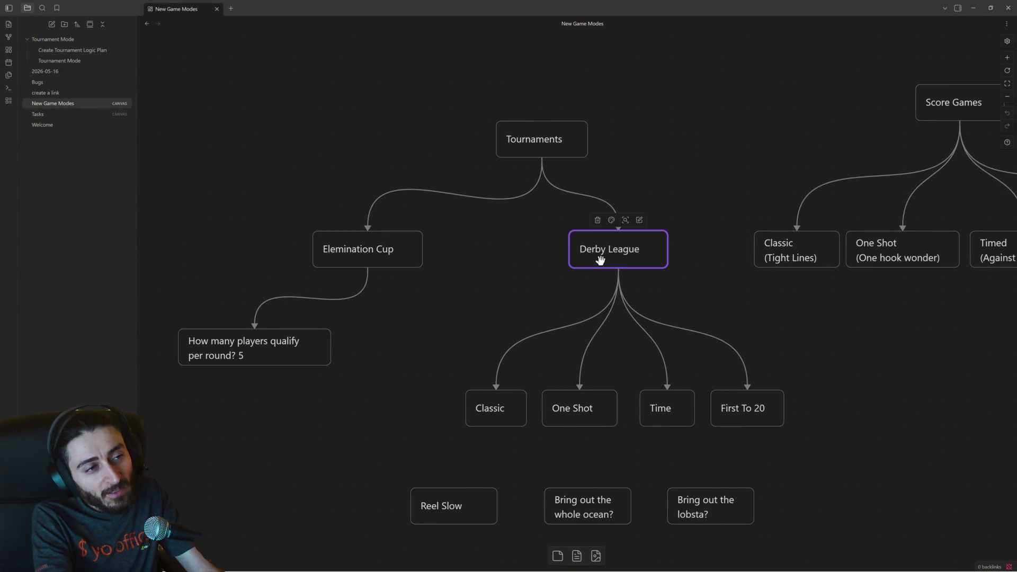
left_click_drag(736, 292, 579, 268)
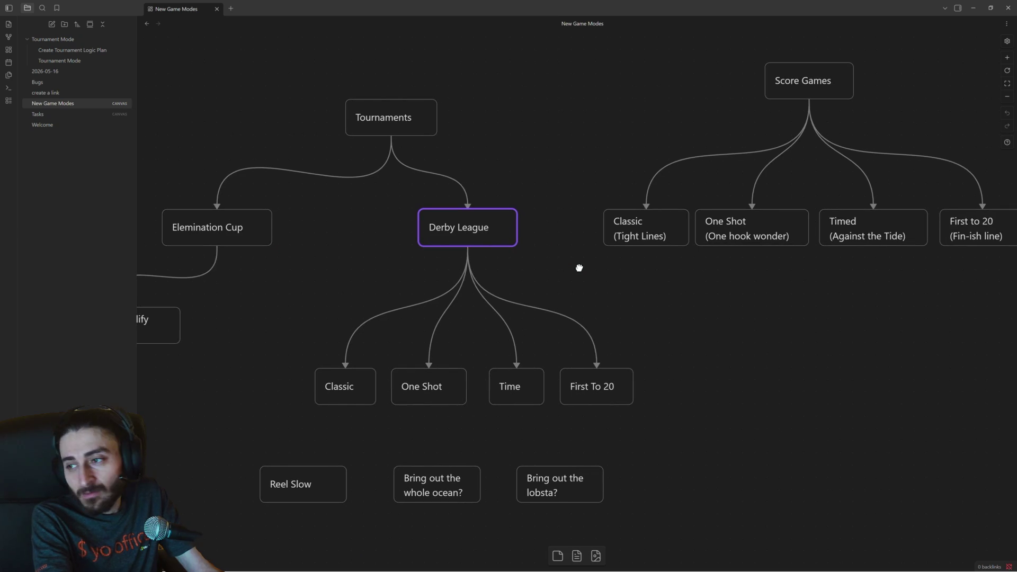
scroll(578, 268, "up", 1)
left_click_drag(731, 284, 634, 291)
left_click(657, 266)
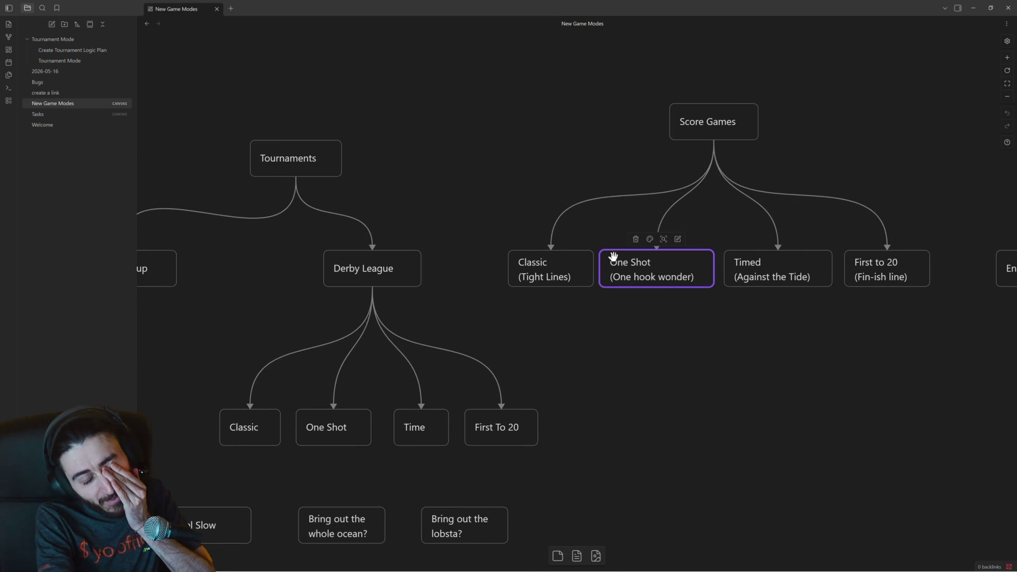
left_click(553, 264)
left_click(645, 271)
left_click_drag(719, 309, 637, 300)
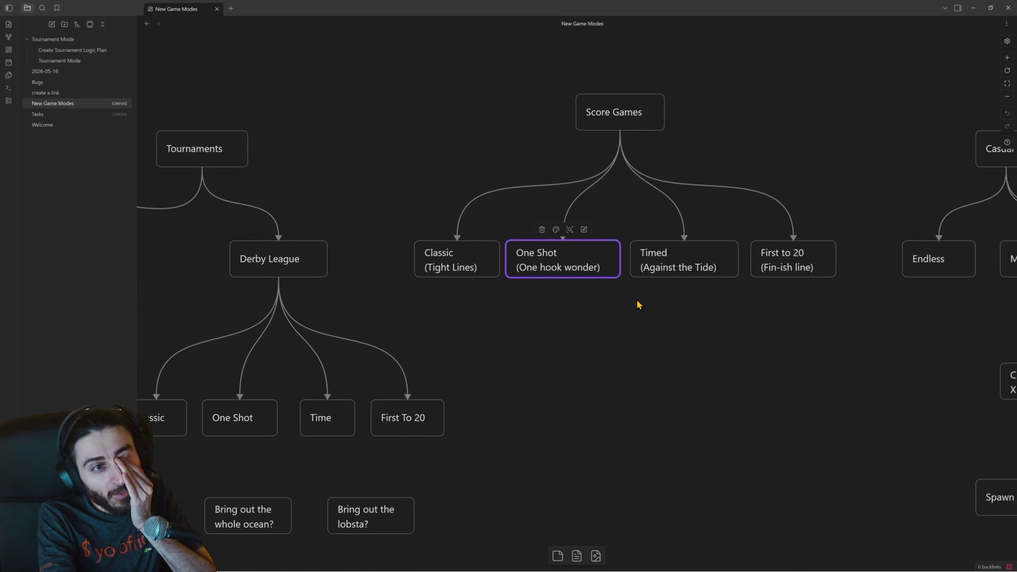
left_click(764, 256)
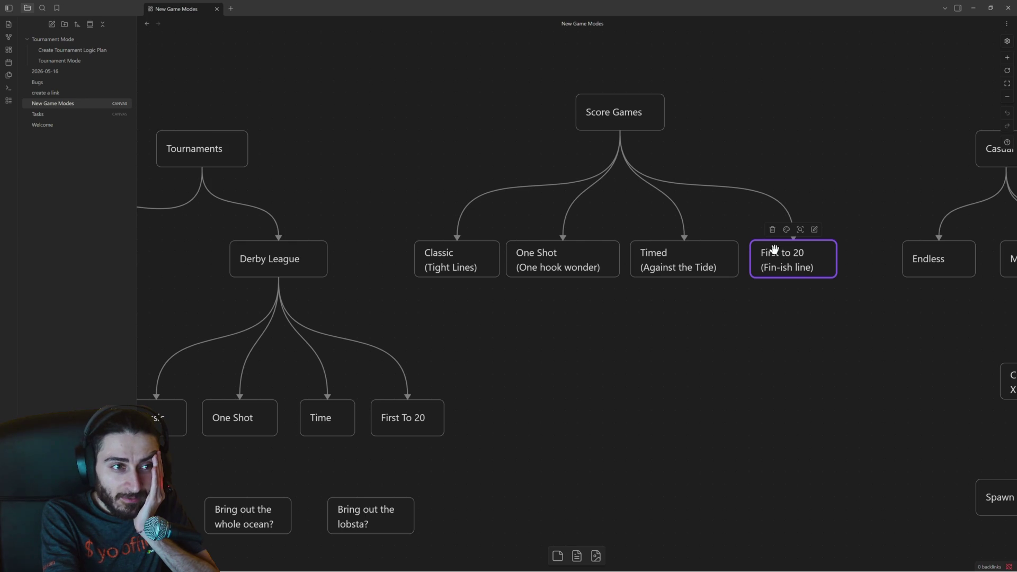
left_click(687, 261)
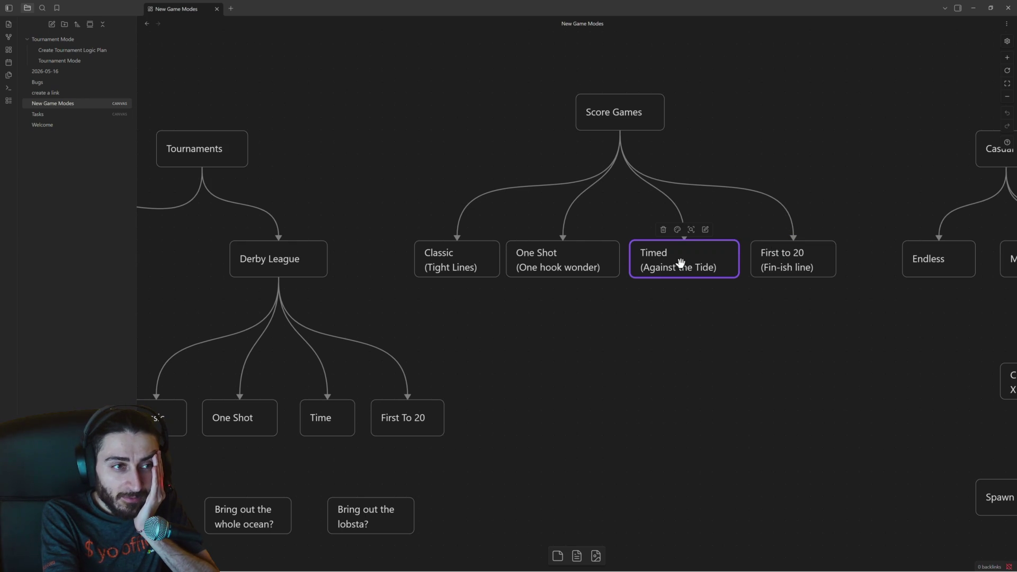
scroll(671, 300, "down", 1)
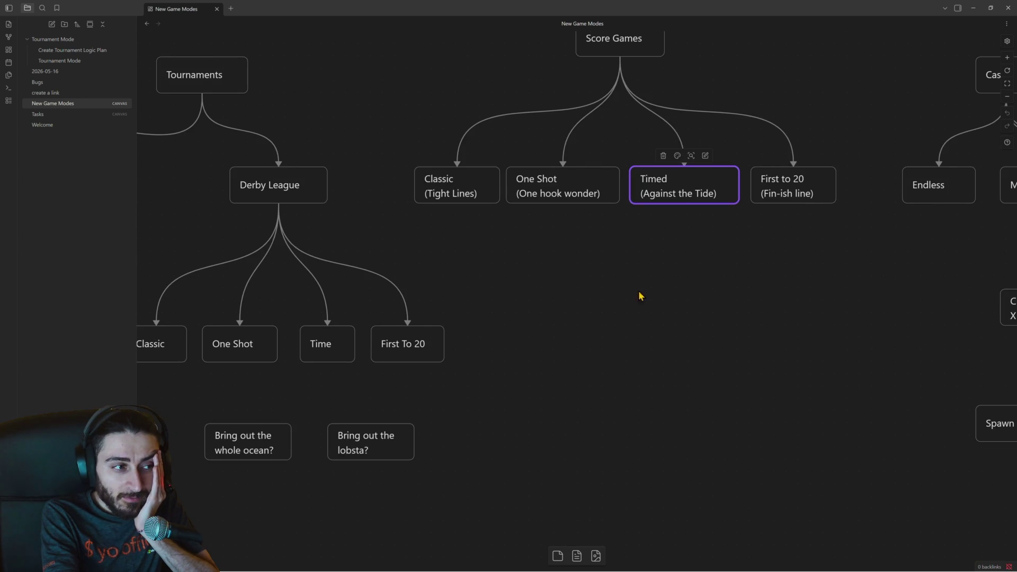
mouse_move(547, 275)
left_mouse_down()
mouse_move(760, 261)
mouse_move(772, 284)
mouse_move(600, 259)
left_mouse_up()
Step: Shift the 'Bring out the lobsta?' card right to line up with First To 20
left_click_drag(909, 215, 469, 133)
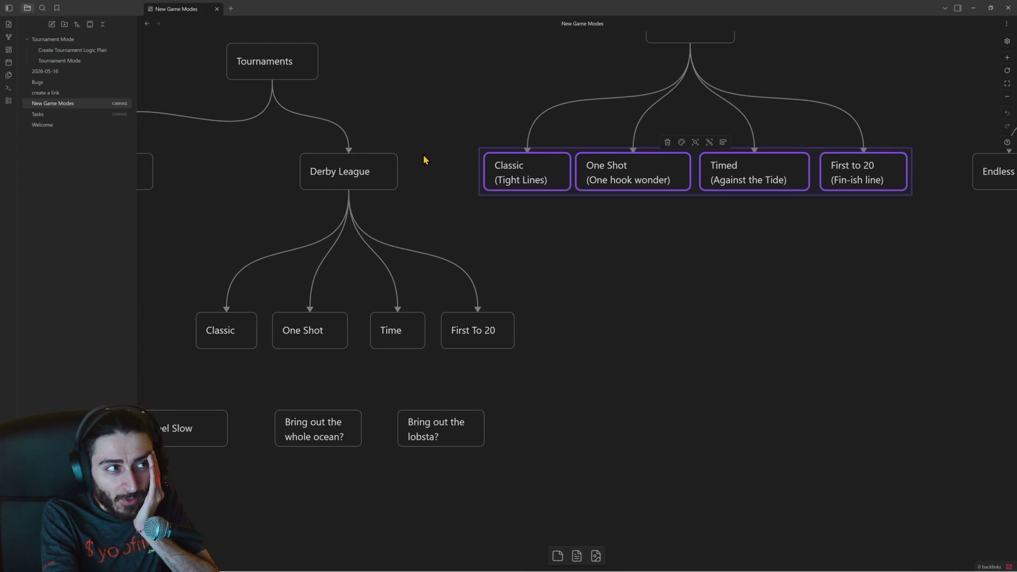
scroll(424, 158, "left", 3)
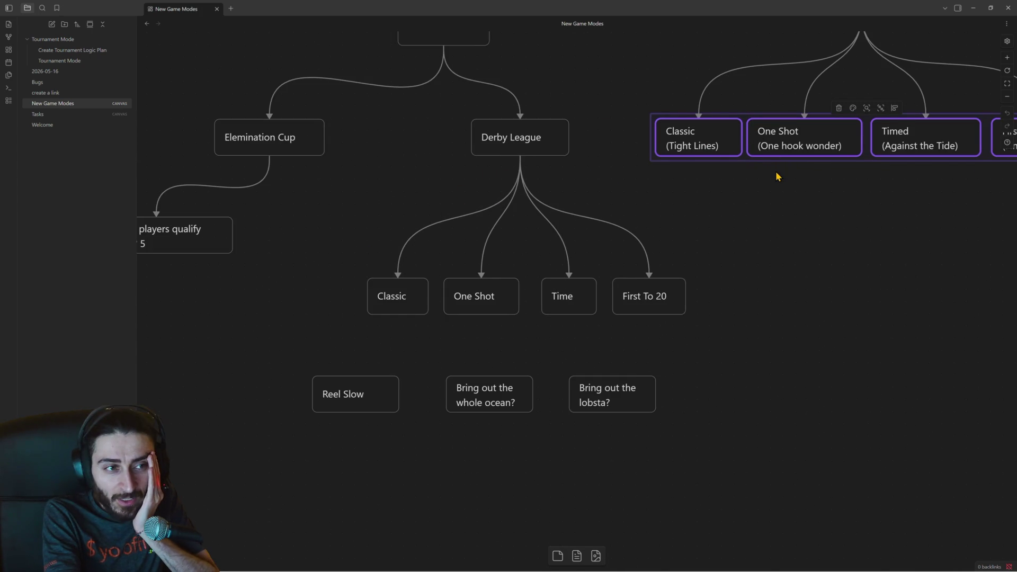
scroll(766, 165, "down", 1)
mouse_move(277, 345)
left_mouse_down()
mouse_move(678, 423)
mouse_move(666, 426)
left_mouse_up()
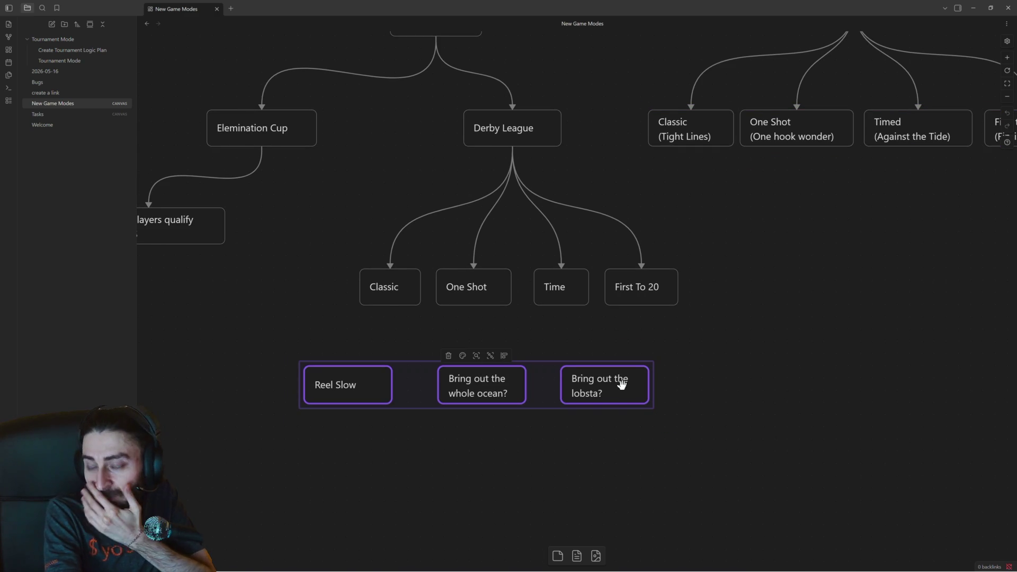
left_click(677, 370)
left_click(592, 390)
mouse_move(593, 390)
left_mouse_down()
mouse_move(627, 392)
mouse_move(615, 392)
left_mouse_up()
left_click(589, 423)
Step: Pan the canvas to the Custom branch to reveal its First To X node
left_click_drag(281, 335, 350, 366)
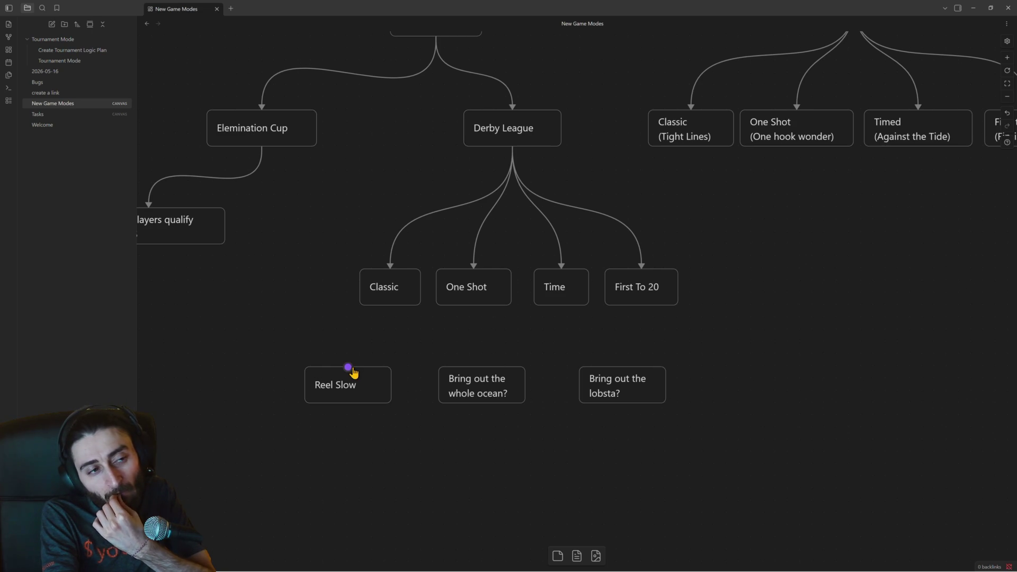
left_click_drag(669, 355, 302, 335)
left_click_drag(644, 381, 478, 379)
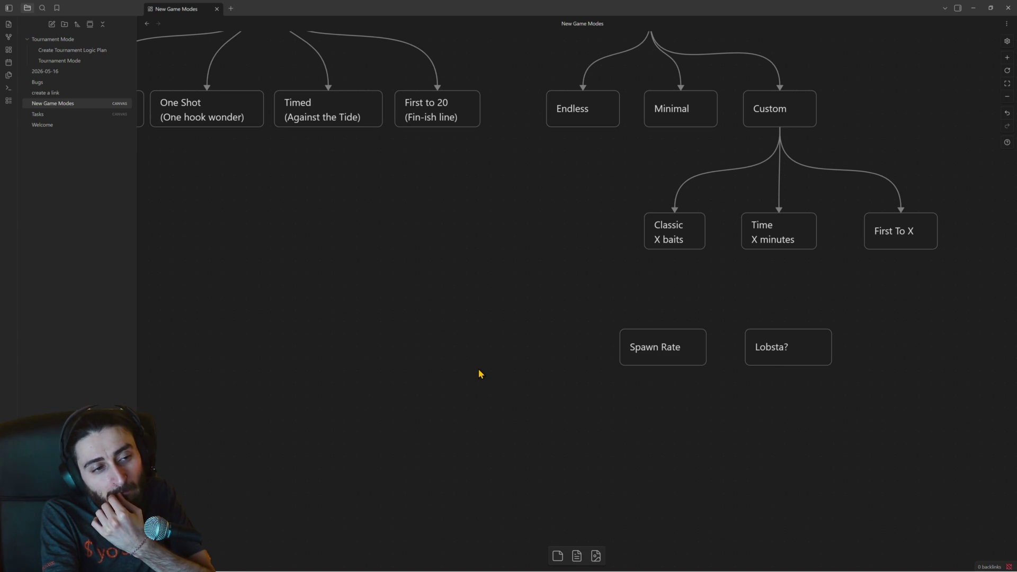
Step: Pan to the Casual tree and box-select the Custom, Time and First To X cards
mouse_move(555, 336)
left_mouse_down()
mouse_move(447, 383)
mouse_move(447, 397)
left_mouse_up()
scroll(459, 363, "up", 2)
scroll(467, 361, "up", 3)
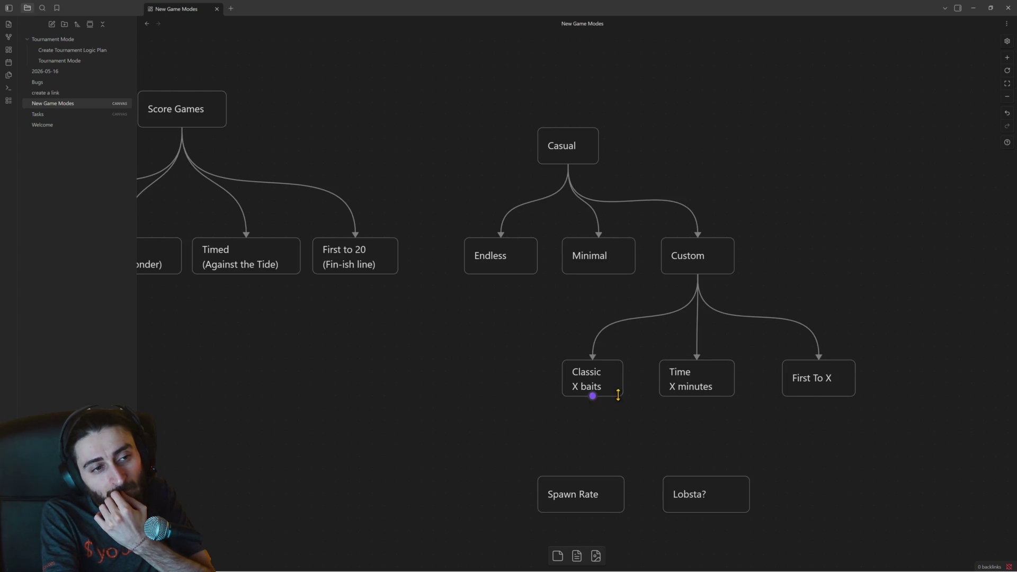
left_click_drag(646, 211, 819, 461)
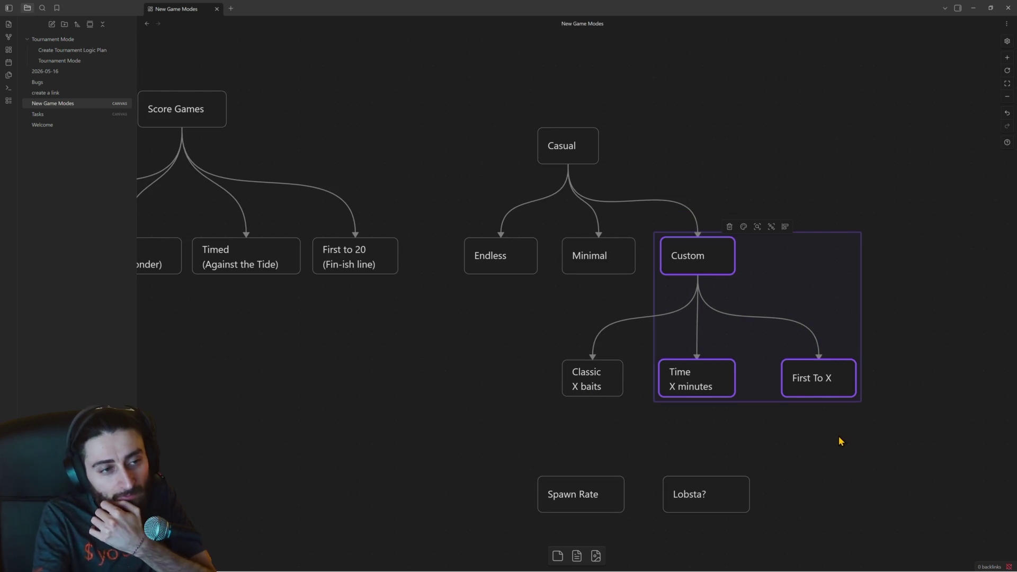